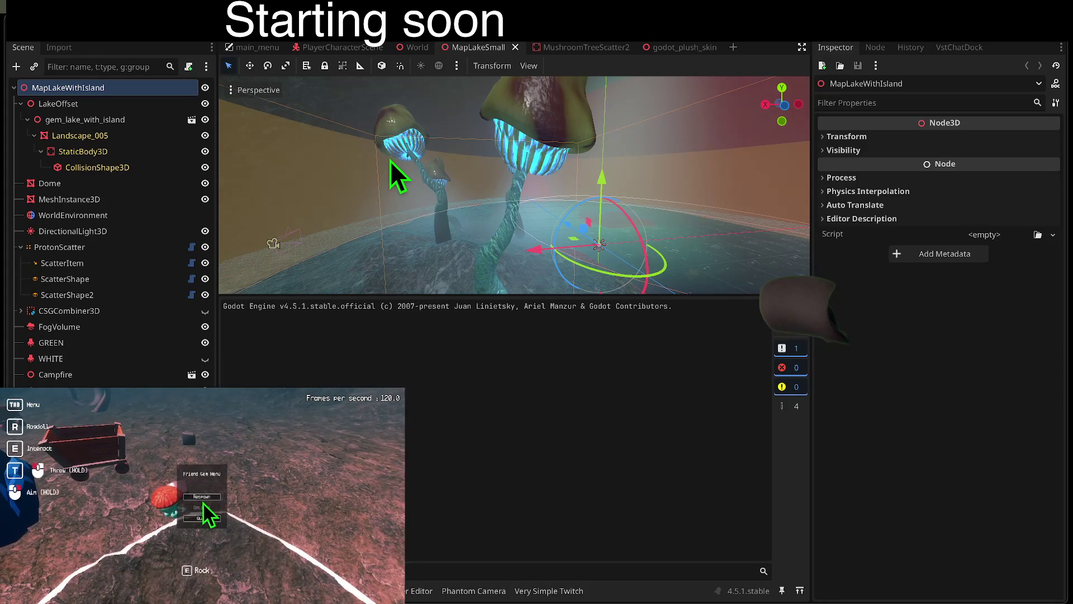
# Step: Respawn the player four times from the in-game menu and pick up the nearby rock with E
pyautogui.click(203, 503)
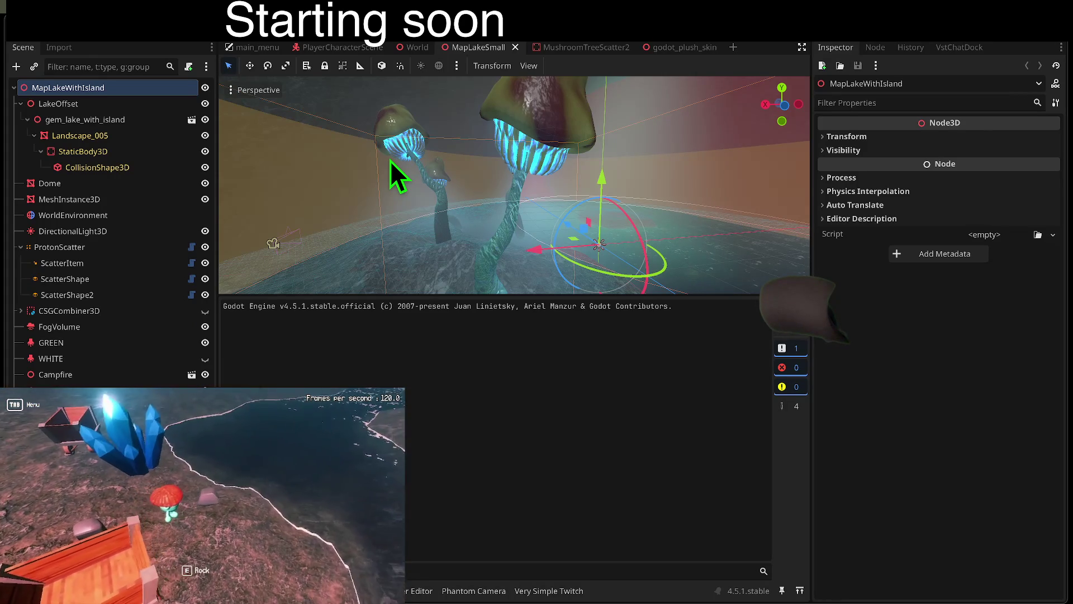
pyautogui.press('e')
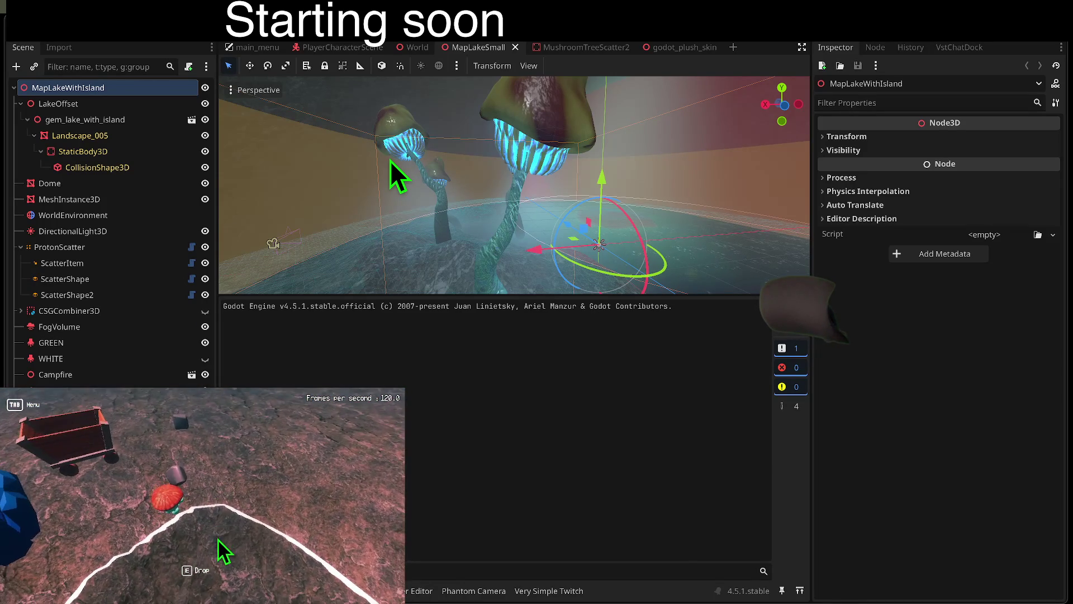
pyautogui.click(204, 497)
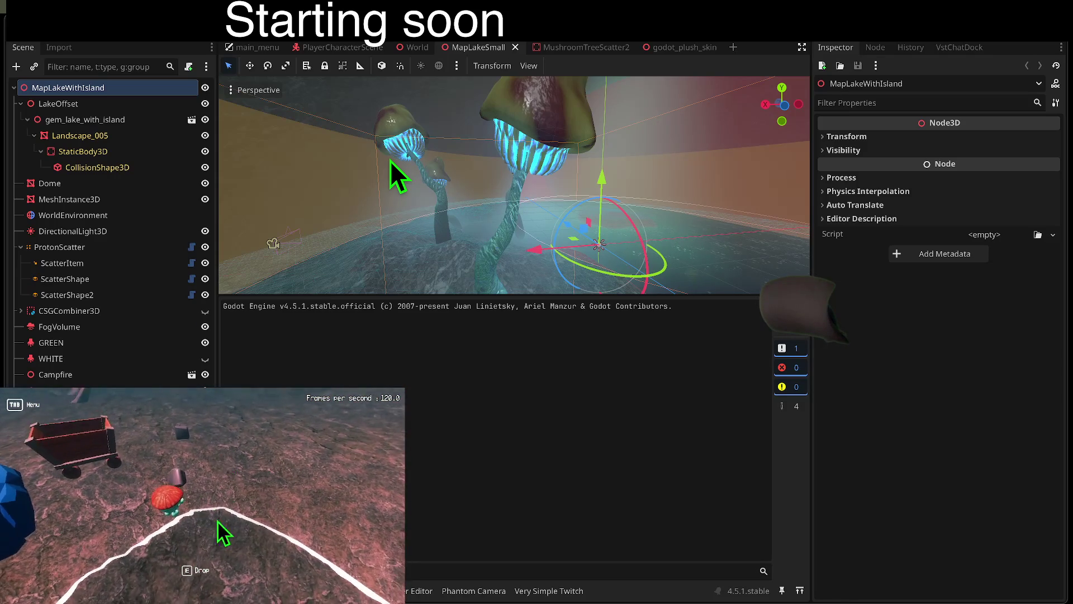
pyautogui.click(203, 497)
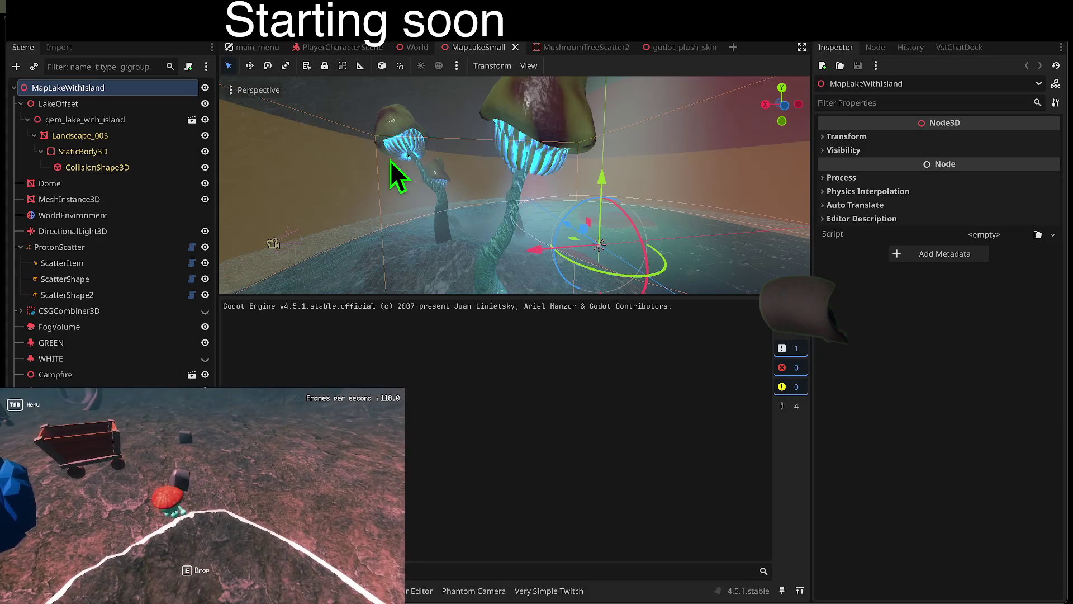
pyautogui.click(204, 501)
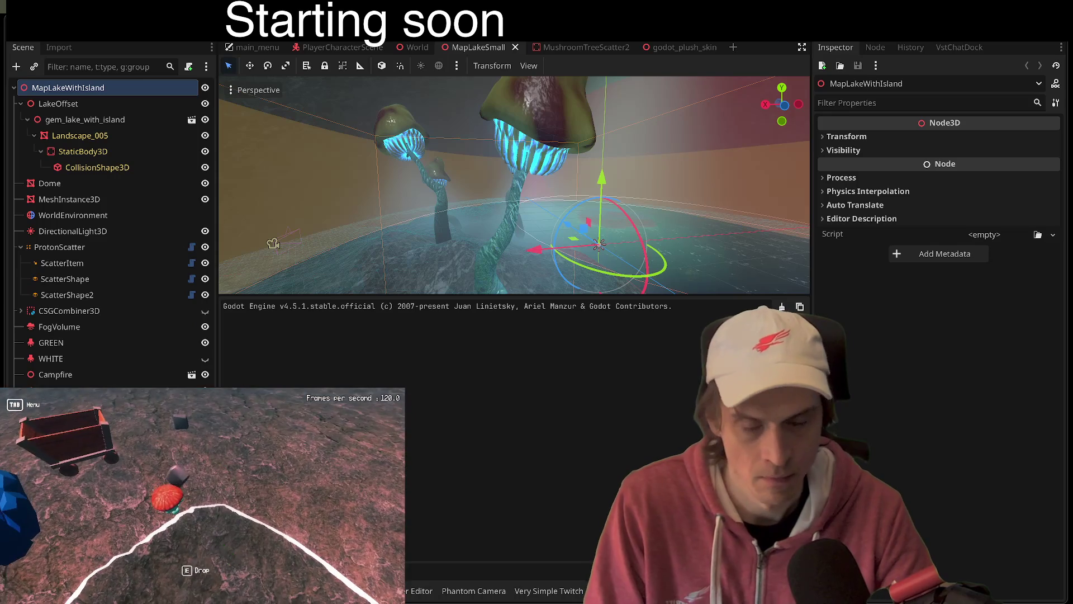
# Step: Respawn the player five more times via the Friend Gem Menu, then pick up the rock
pyautogui.click(203, 501)
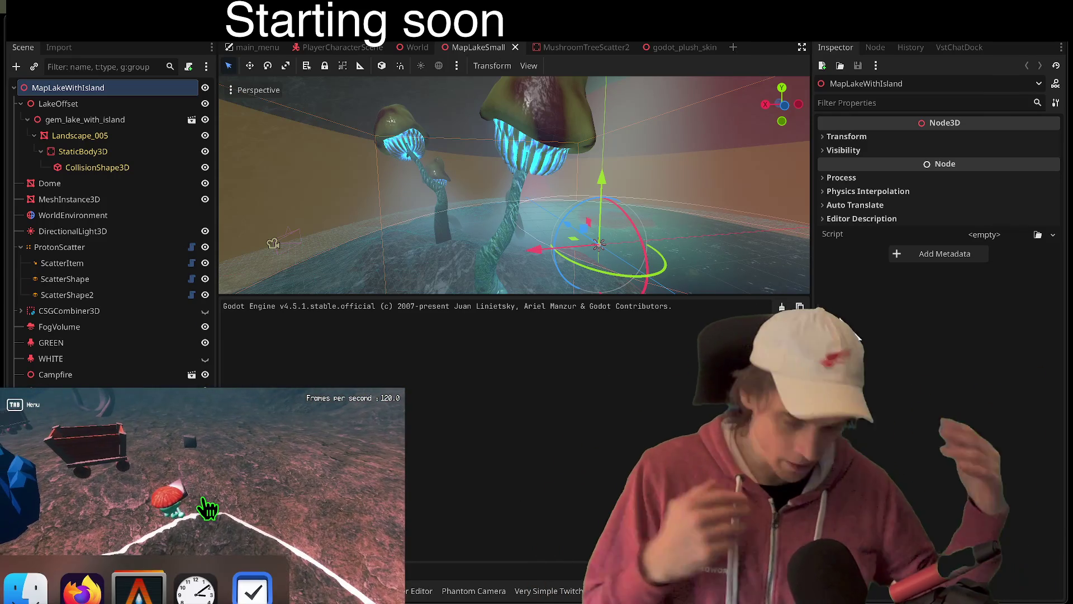
pyautogui.press('Tab')
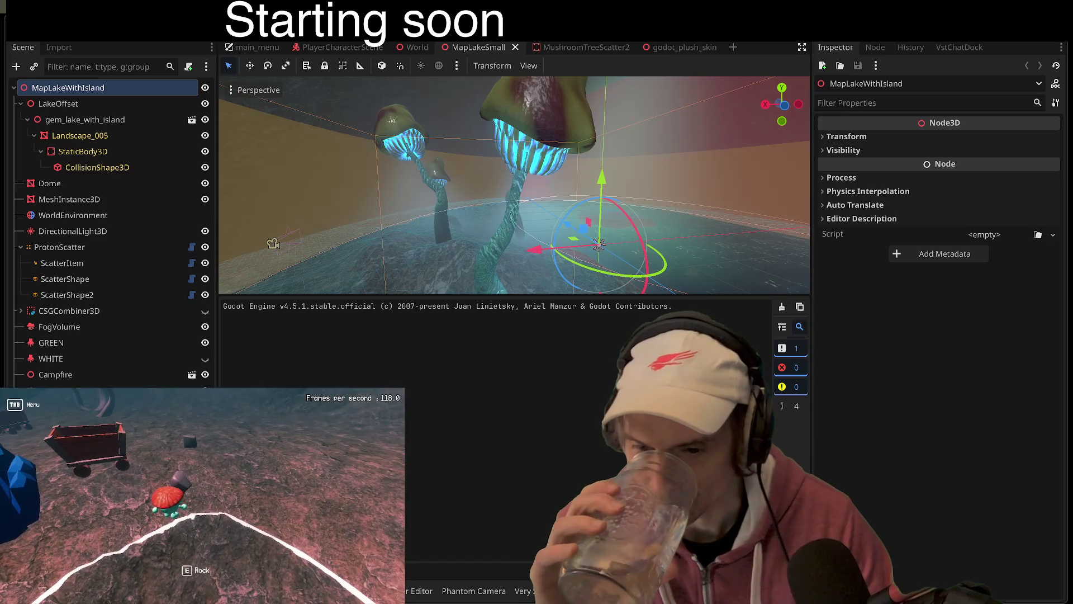
pyautogui.click(208, 508)
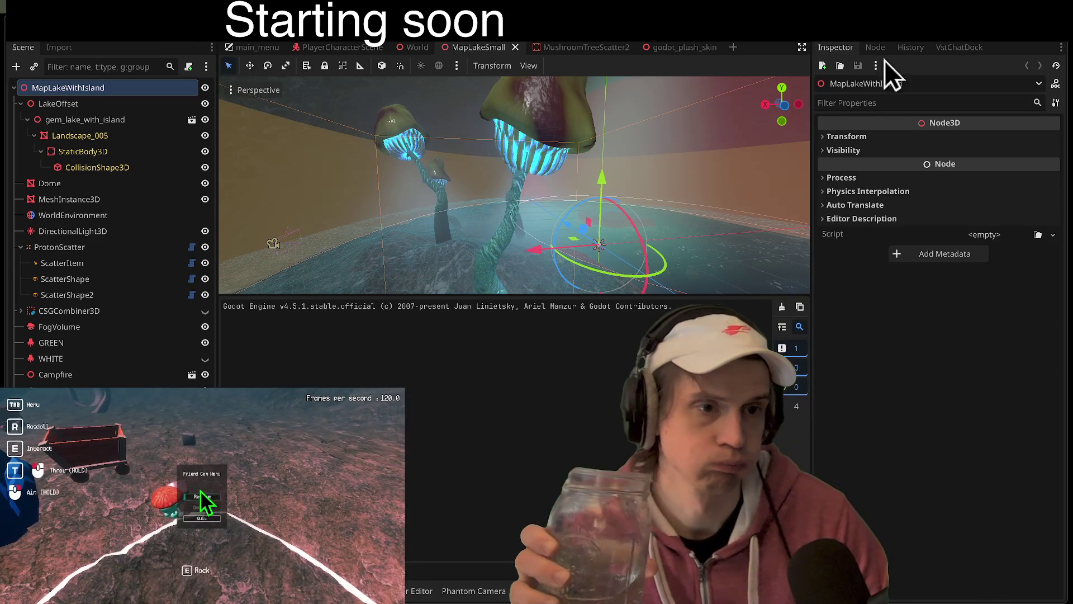
pyautogui.click(203, 496)
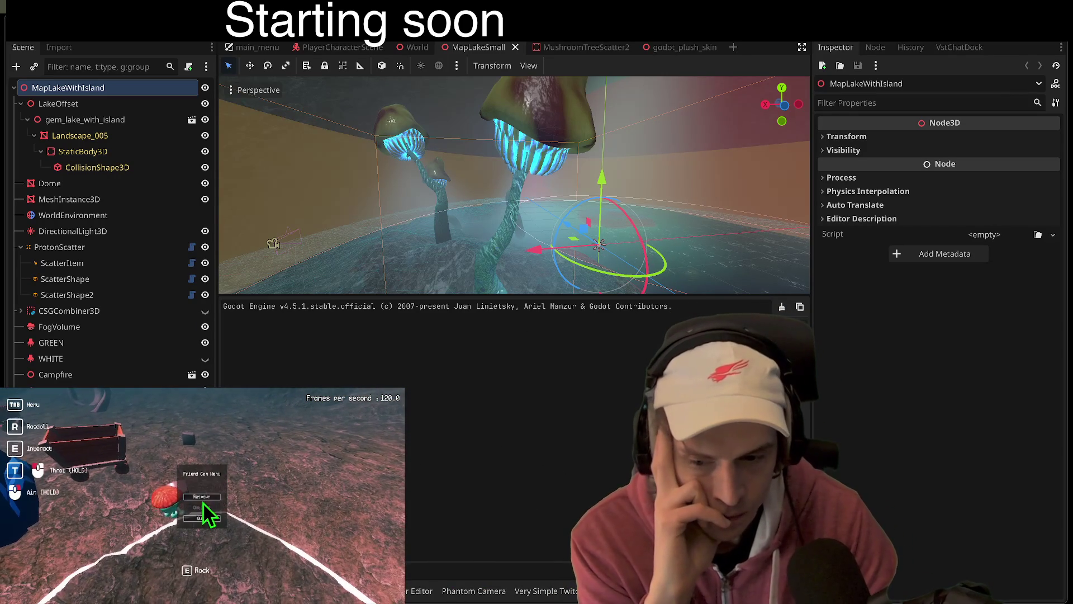
pyautogui.click(204, 505)
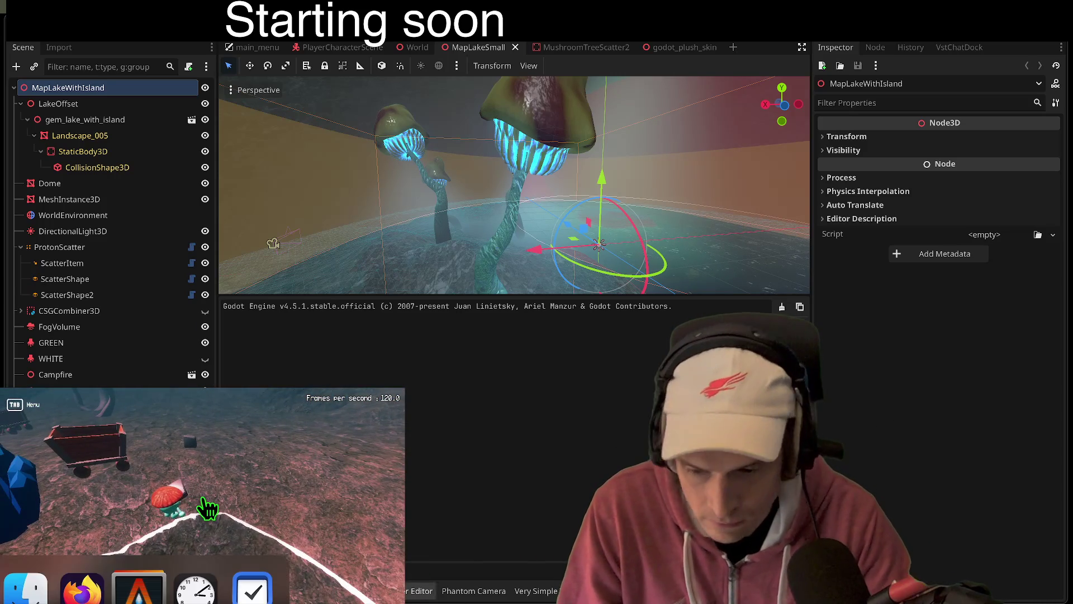
pyautogui.click(204, 502)
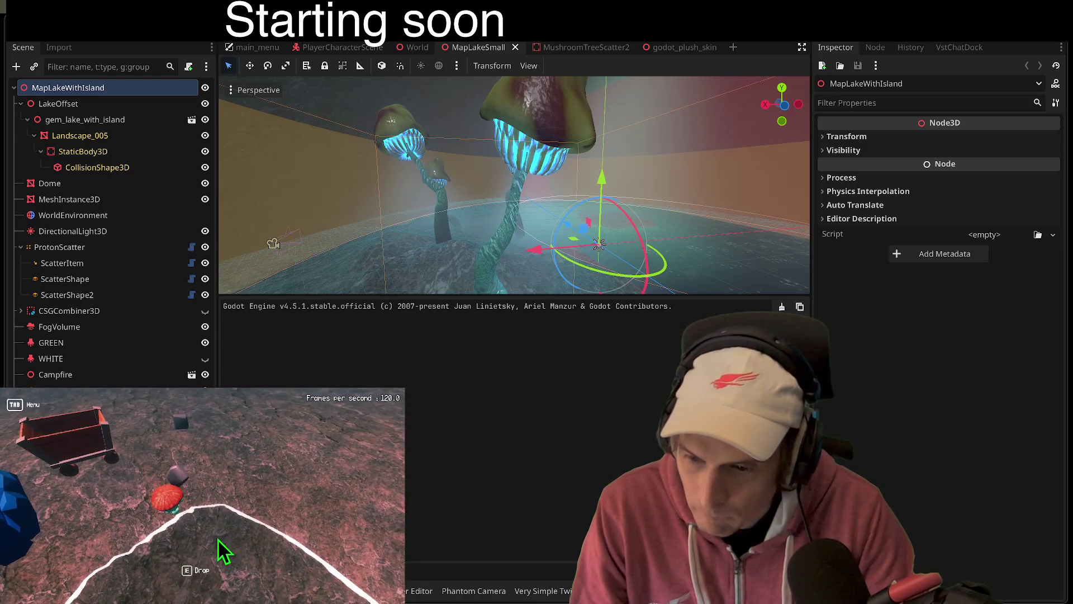
pyautogui.click(203, 502)
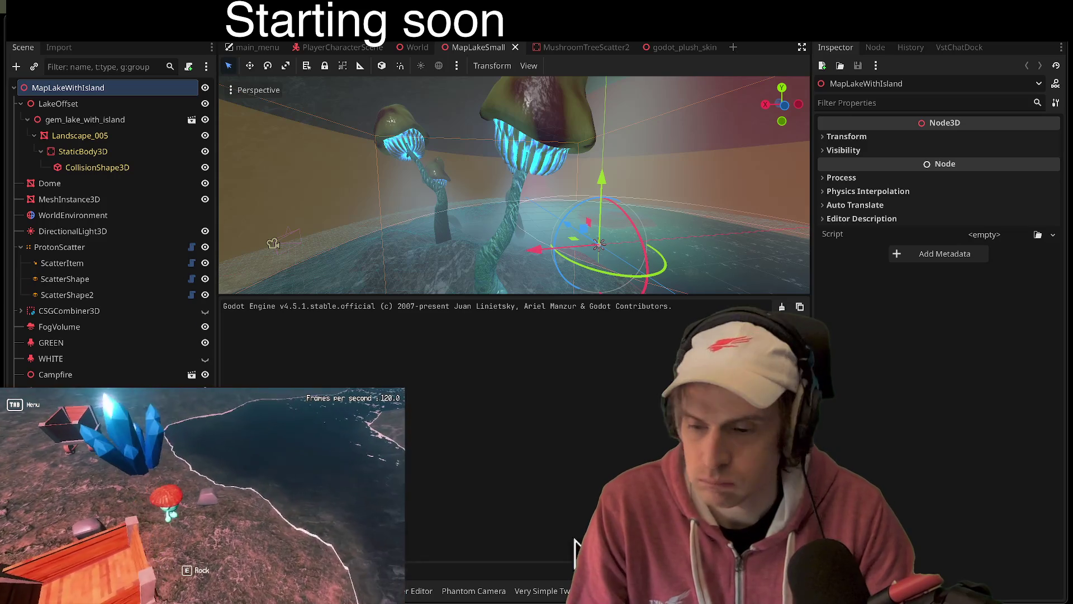
pyautogui.press('e')
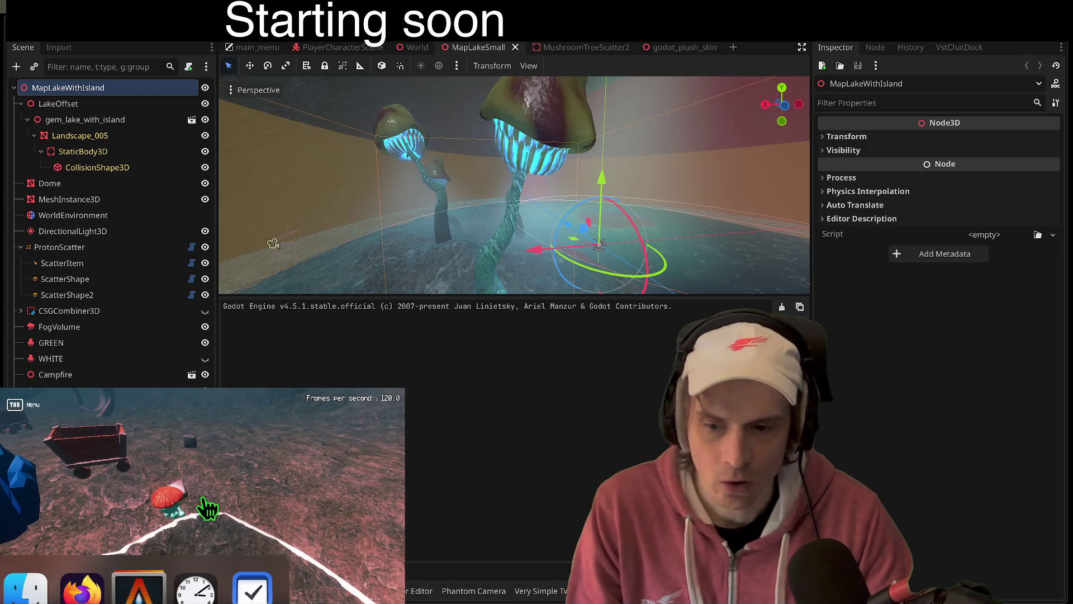
# Step: Use the Tab menu to respawn again, grab the pink rock, and respawn twice more
pyautogui.press('Tab')
pyautogui.click(201, 497)
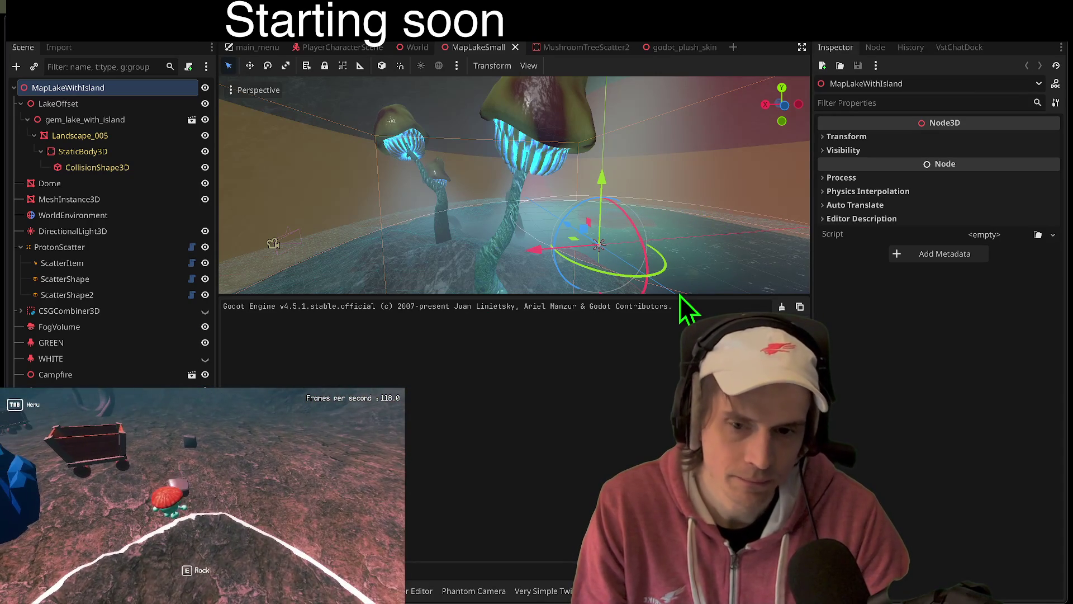
pyautogui.press('Tab')
pyautogui.press('Tab')
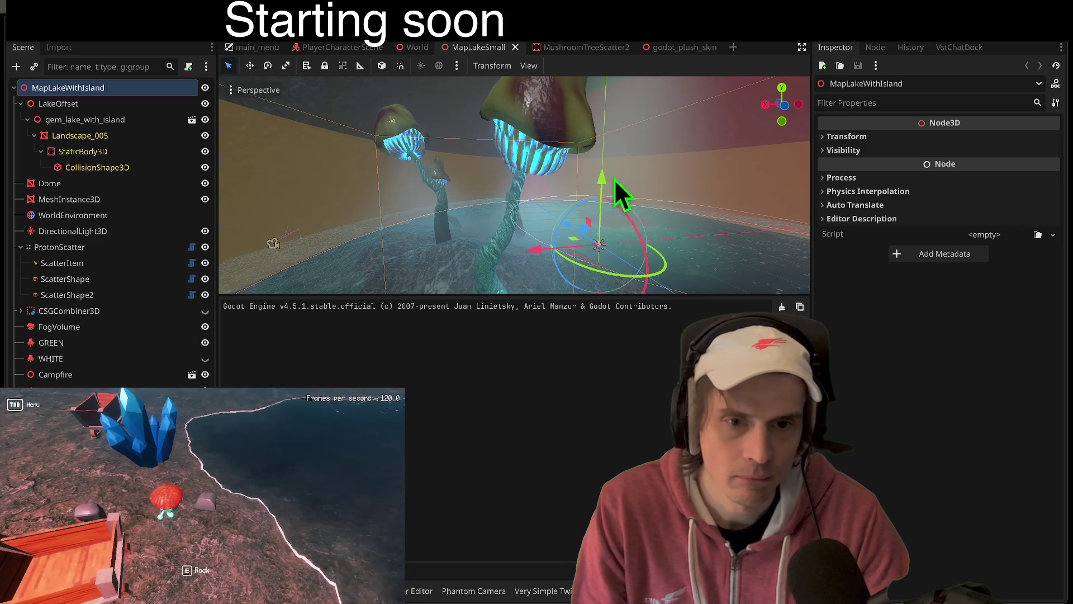
pyautogui.press('e')
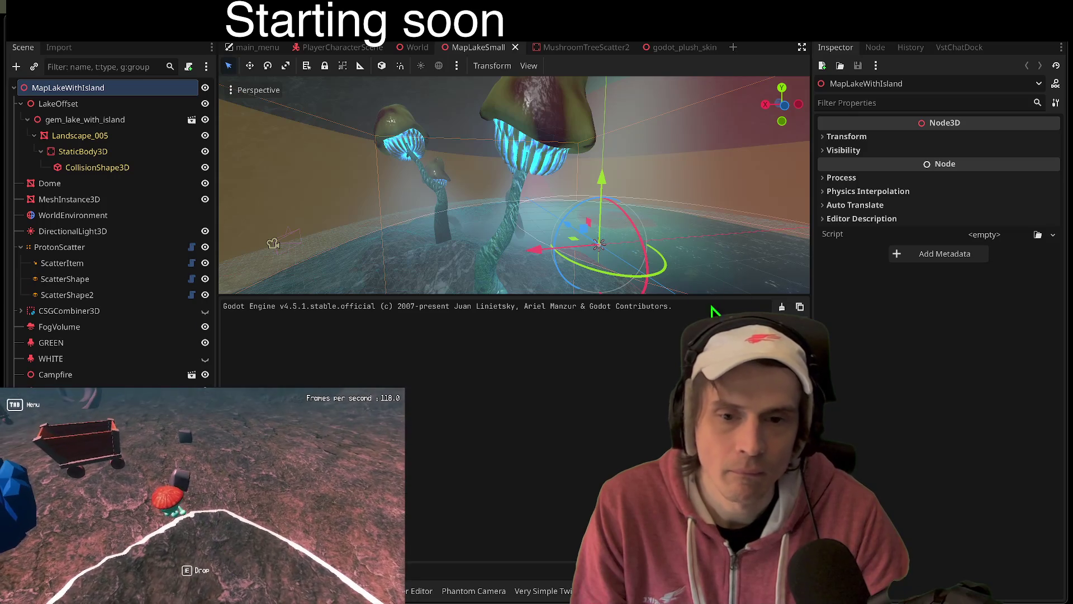
pyautogui.press('Tab')
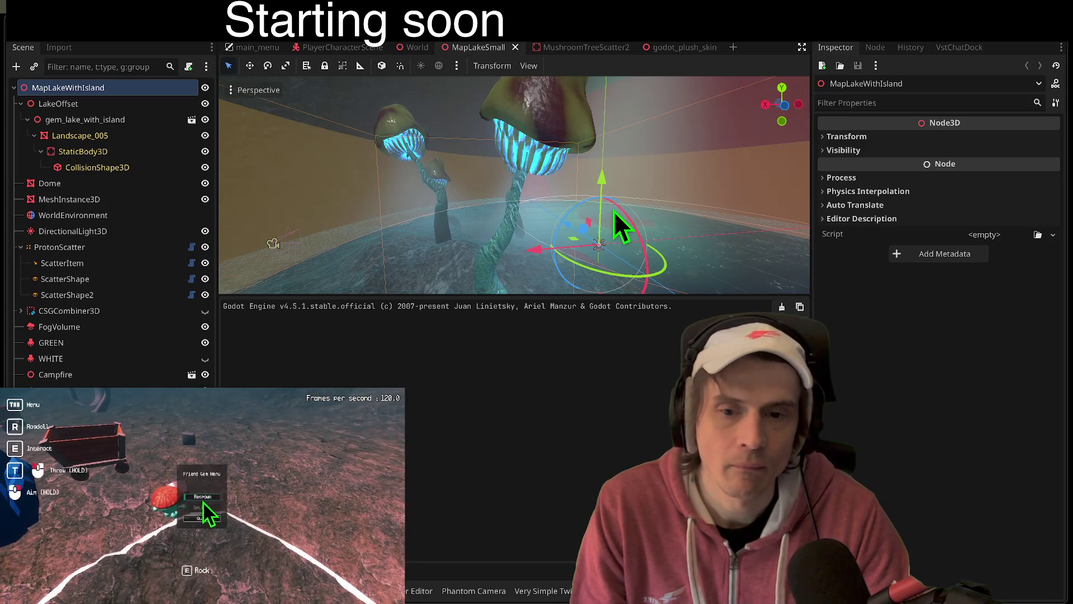
pyautogui.press('Tab')
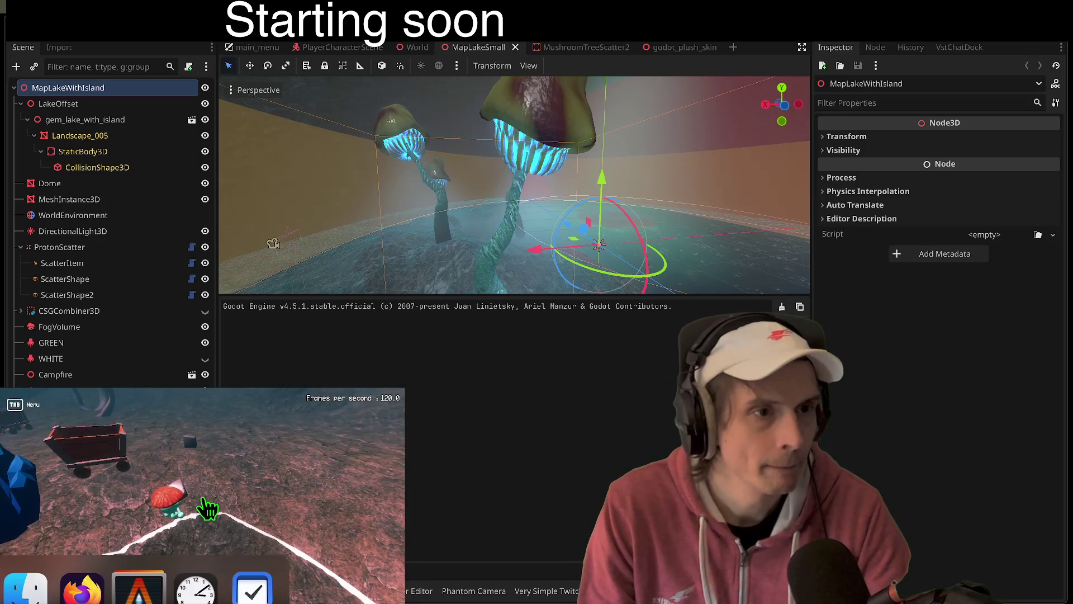
pyautogui.click(202, 506)
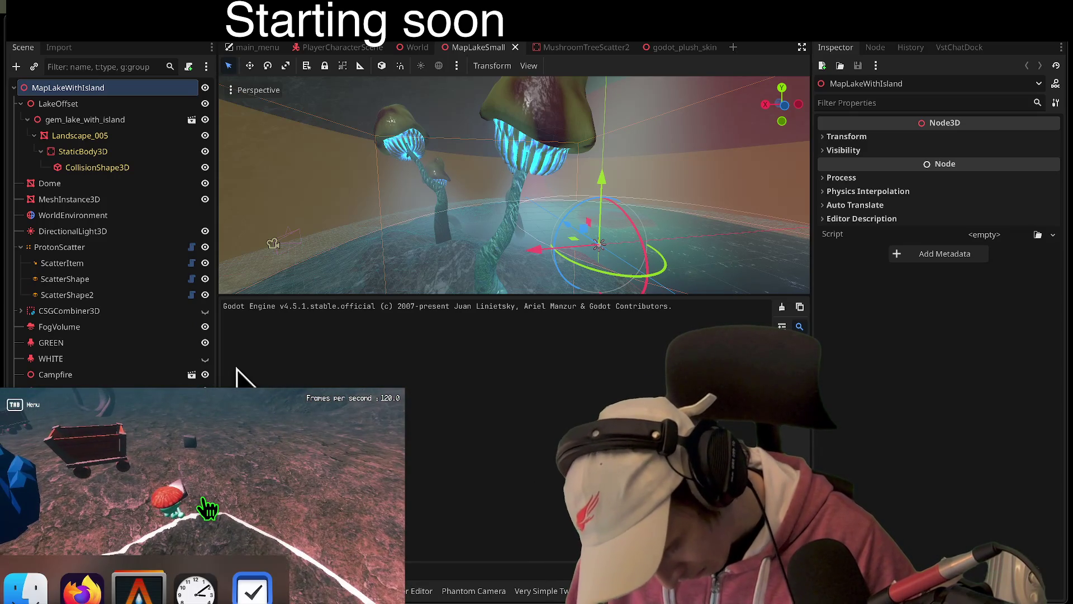
pyautogui.click(204, 499)
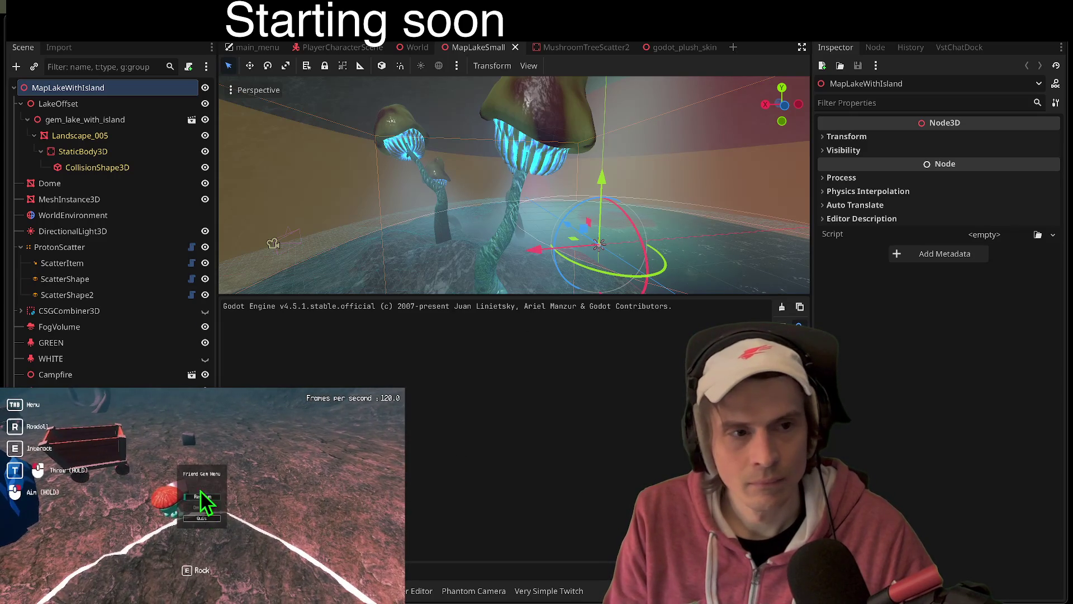
# Step: Respawn the player six times, comparing spawn spots by the crystals and the lake
pyautogui.click(201, 496)
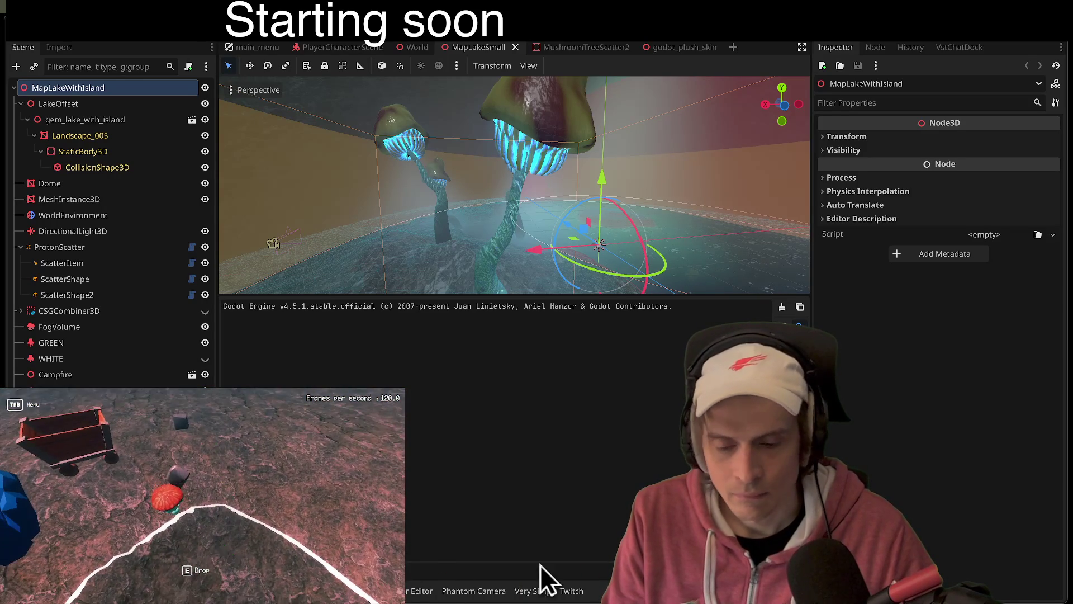
pyautogui.click(203, 502)
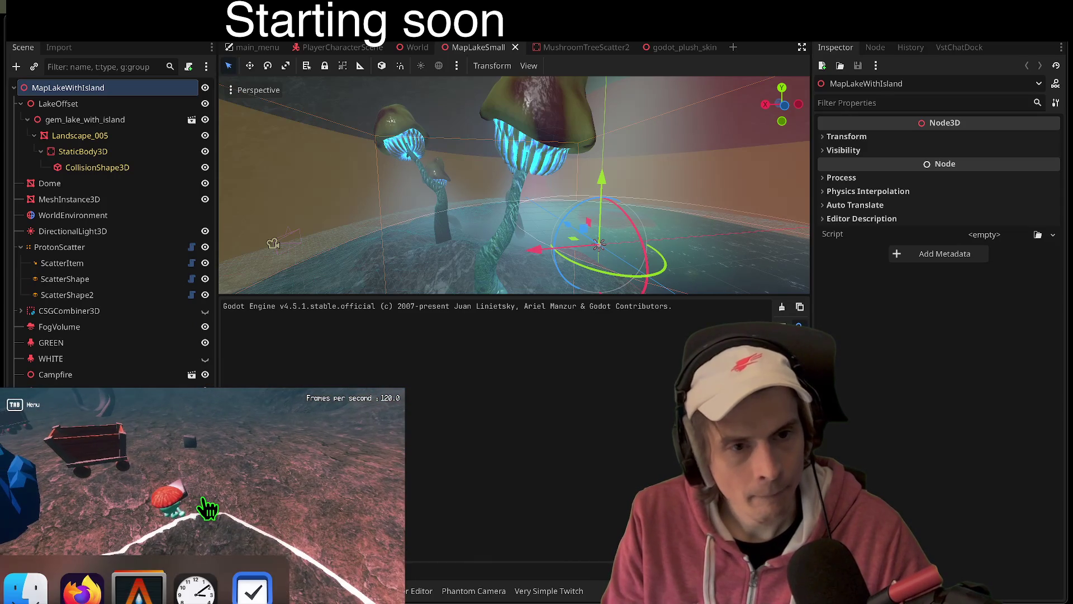
pyautogui.click(203, 498)
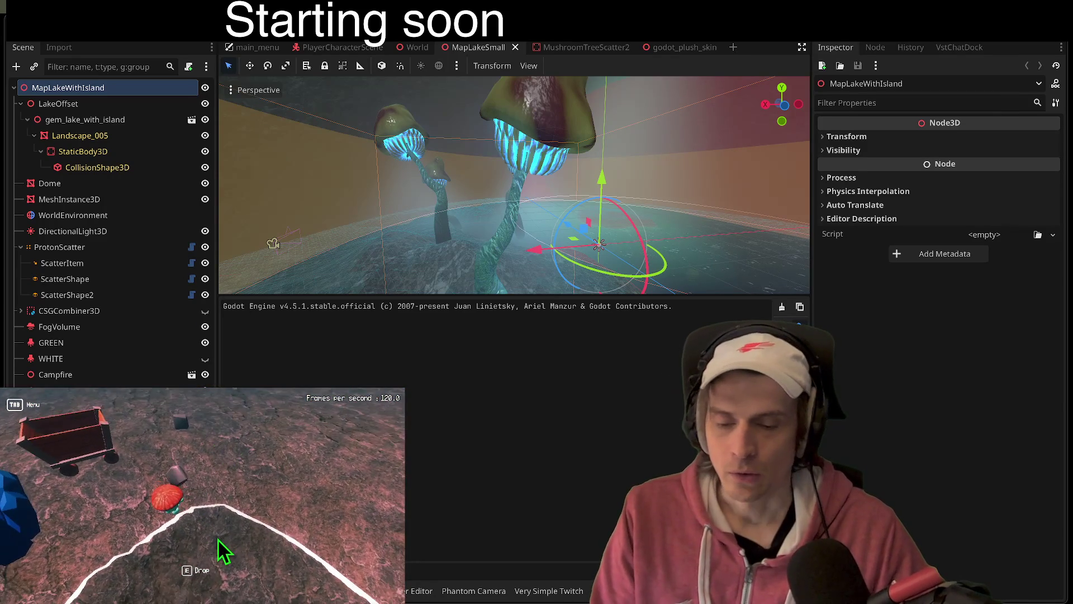
pyautogui.click(203, 501)
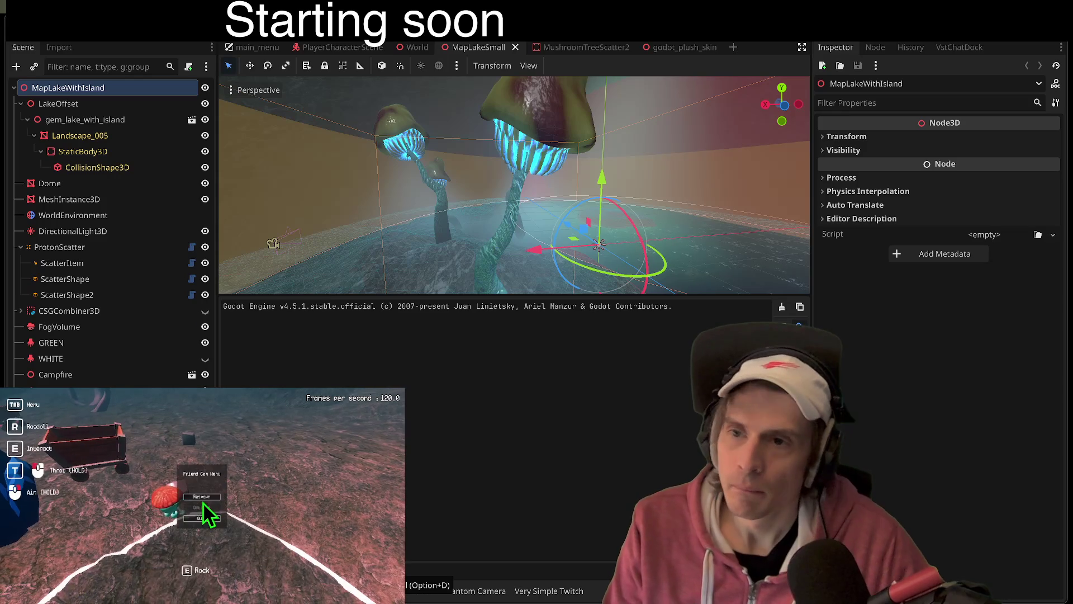
pyautogui.click(203, 501)
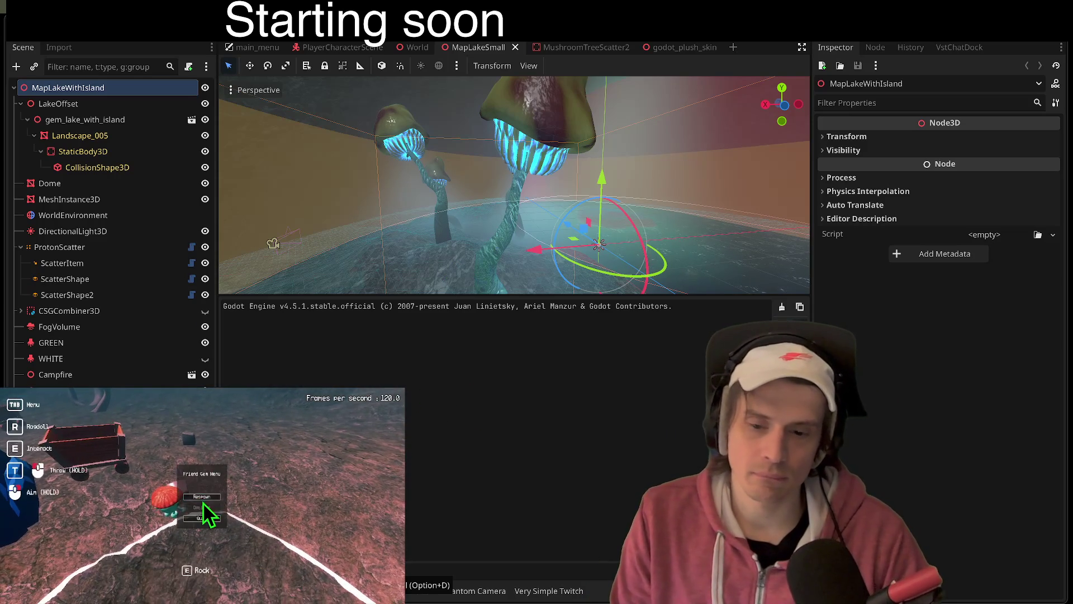
pyautogui.click(203, 506)
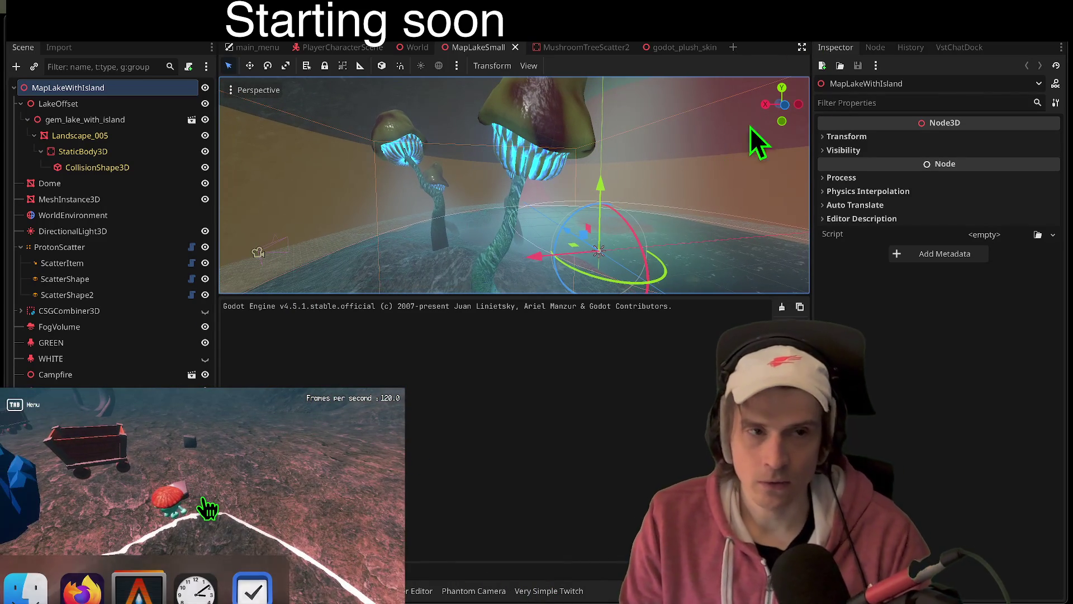
# Step: Relaunch, connect both clients, create a lobby, join it, start the game, then stop the test
pyautogui.press('F5')
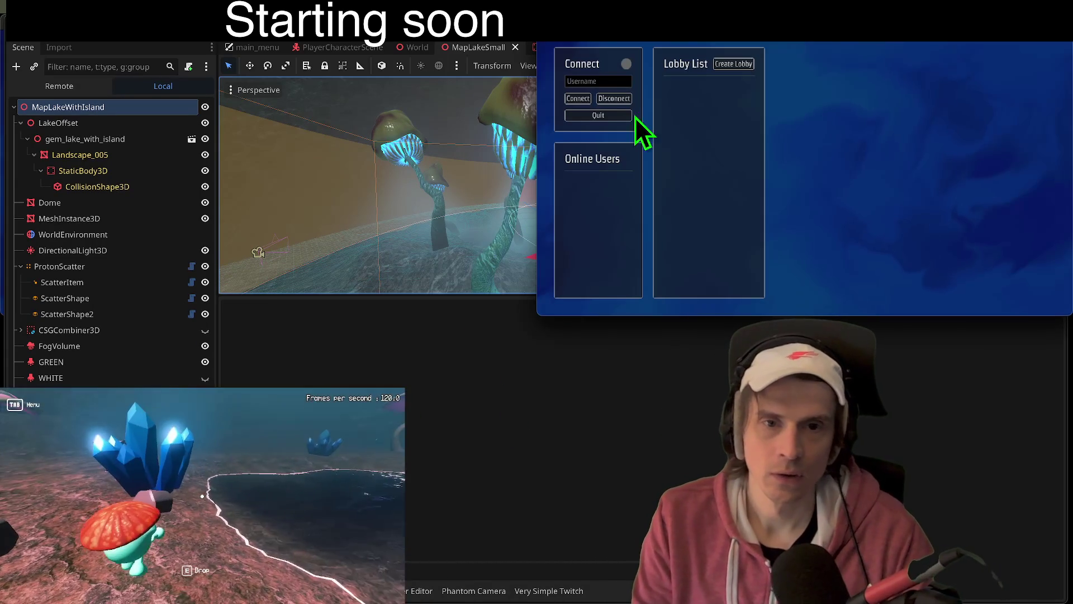
pyautogui.click(578, 98)
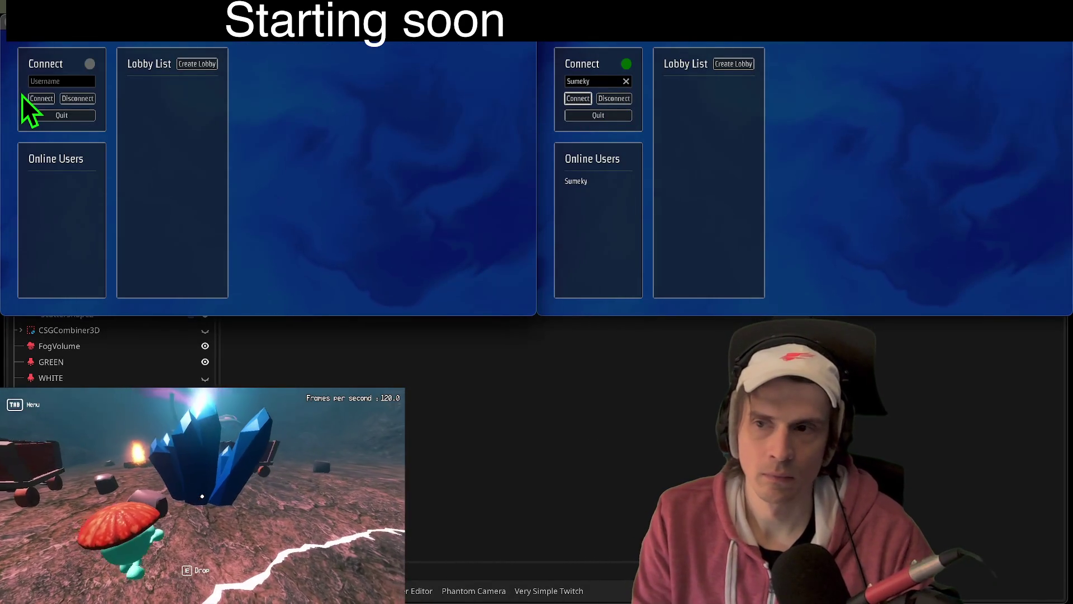
pyautogui.click(41, 99)
pyautogui.click(197, 64)
pyautogui.click(727, 115)
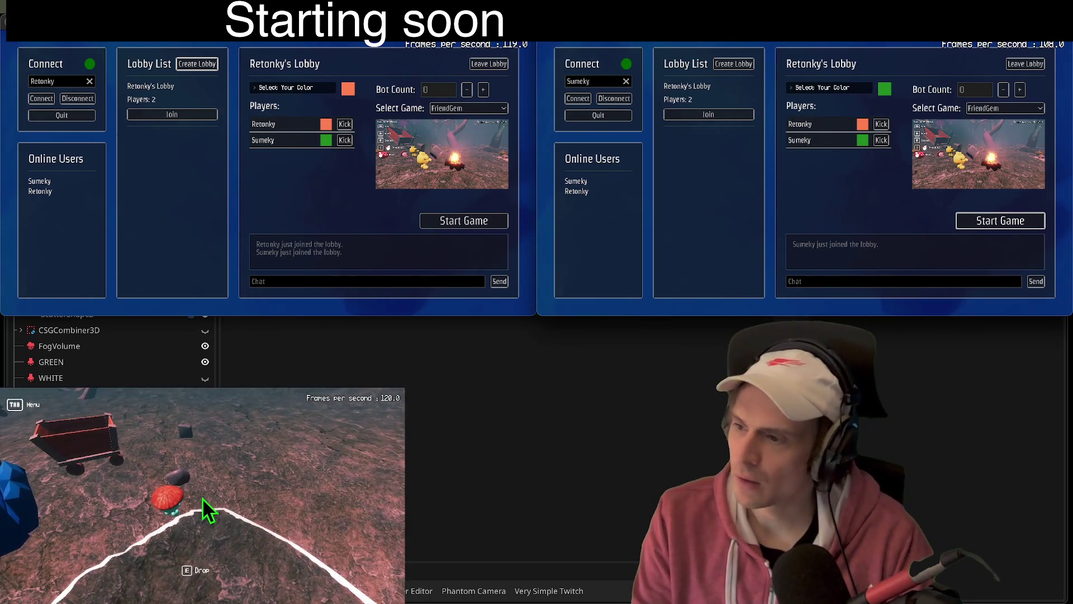
pyautogui.click(464, 220)
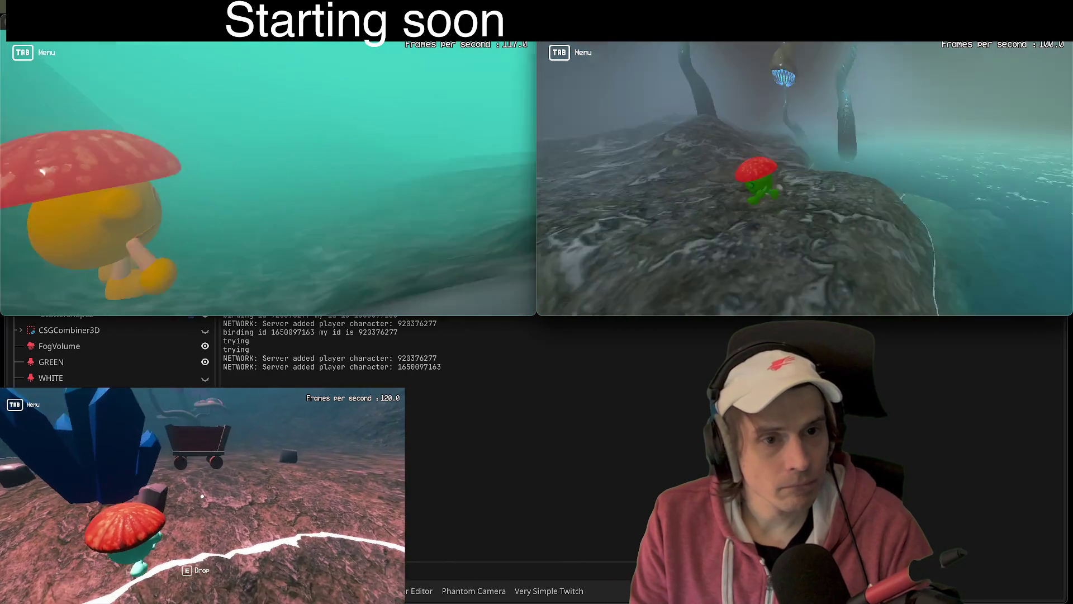
pyautogui.press('F8')
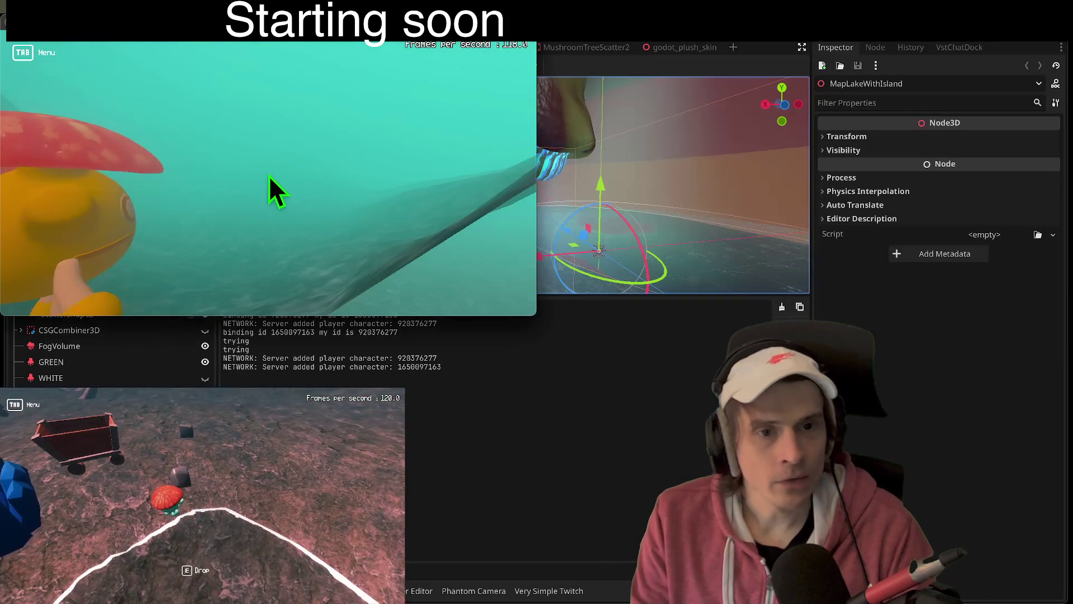
# Step: Save the lake map and switch to the MushroomTreeScatter2 scene
pyautogui.hotkey('ctrl', 's')
pyautogui.hotkey('ctrl', 'Tab')
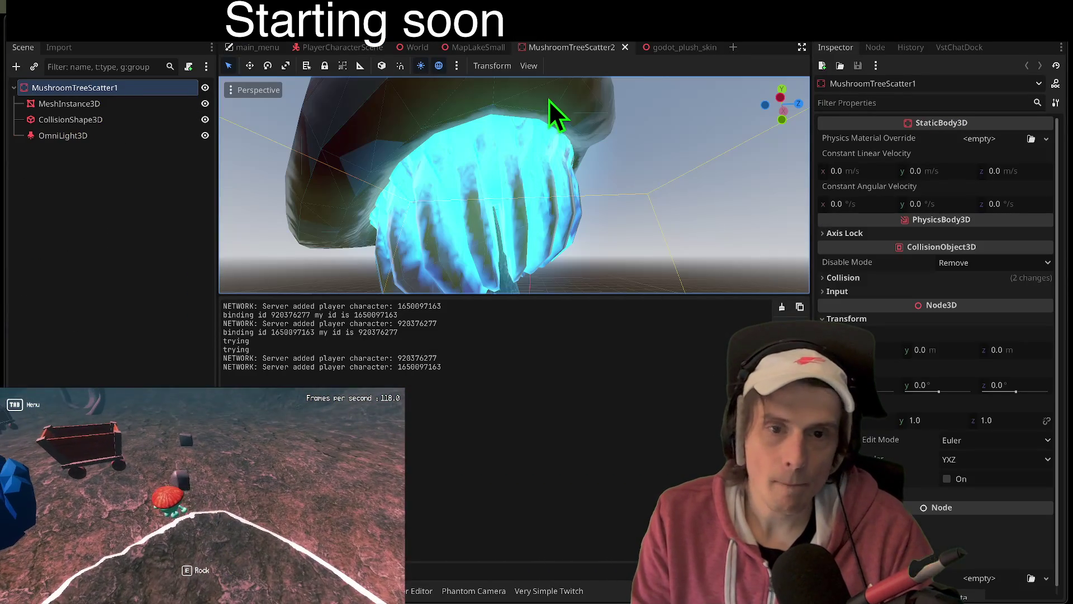
pyautogui.hotkey('ctrl', 'Tab')
pyautogui.hotkey('ctrl', 'shift', 'Tab')
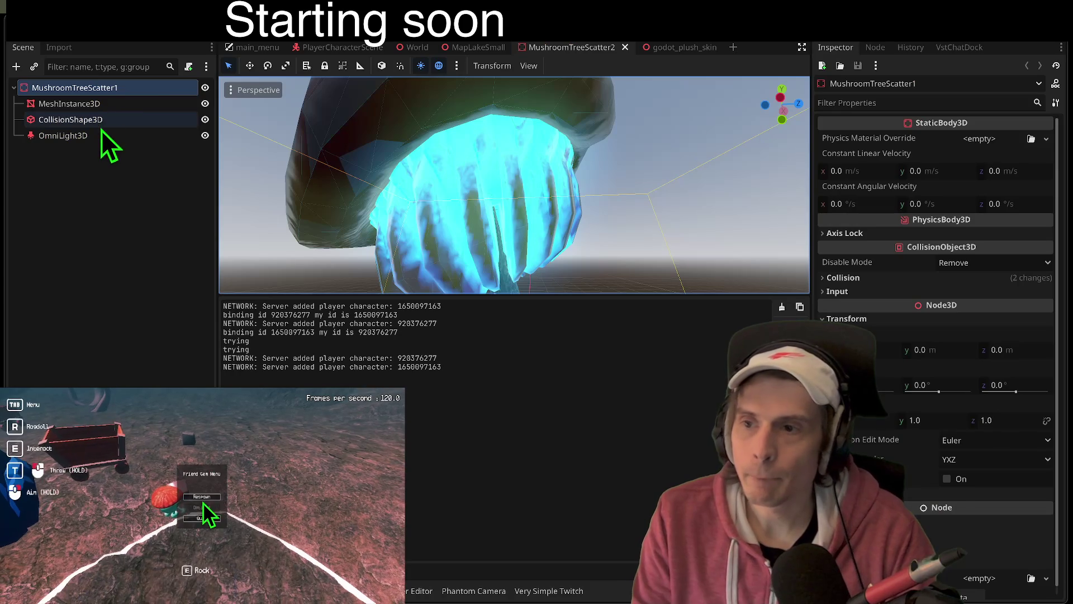
# Step: Delete the mushroom's OmniLight3D node and select its MeshInstance3D
pyautogui.click(99, 134)
pyautogui.rightClick(161, 139)
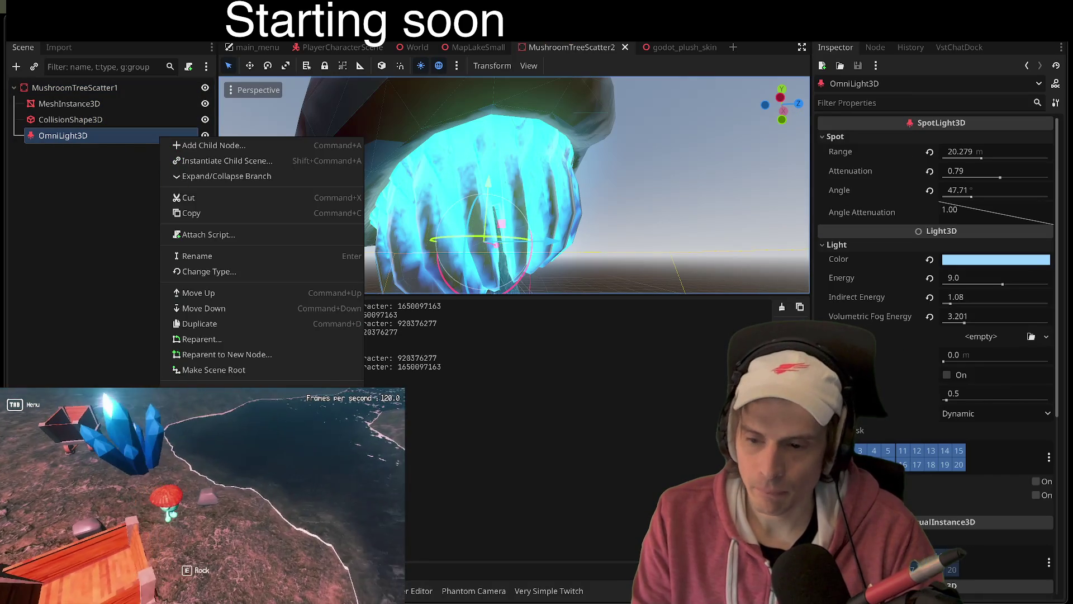
pyautogui.press('Delete')
pyautogui.click(578, 313)
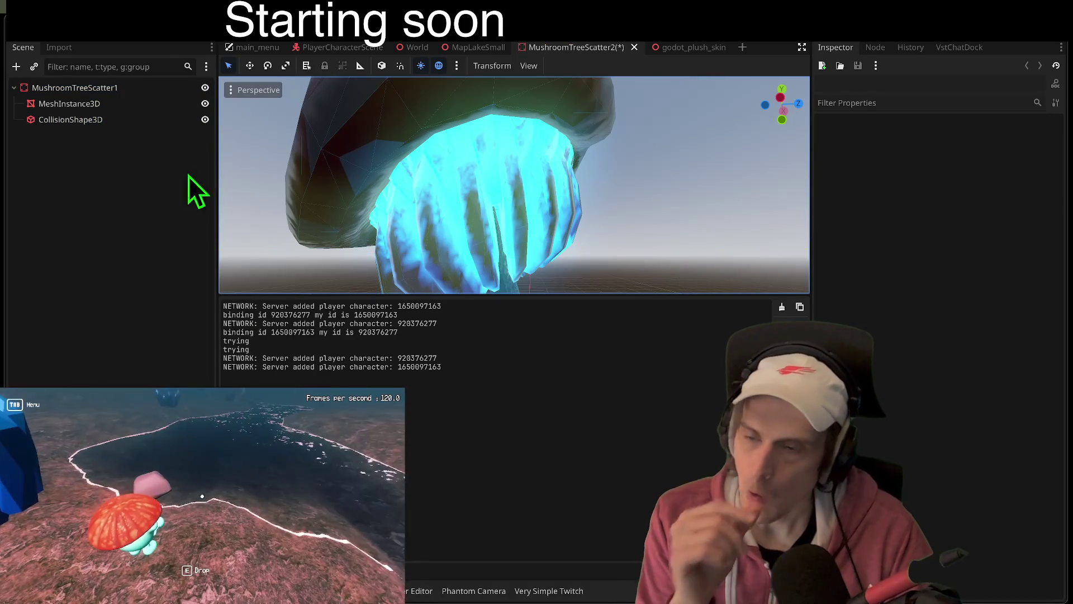
pyautogui.click(145, 103)
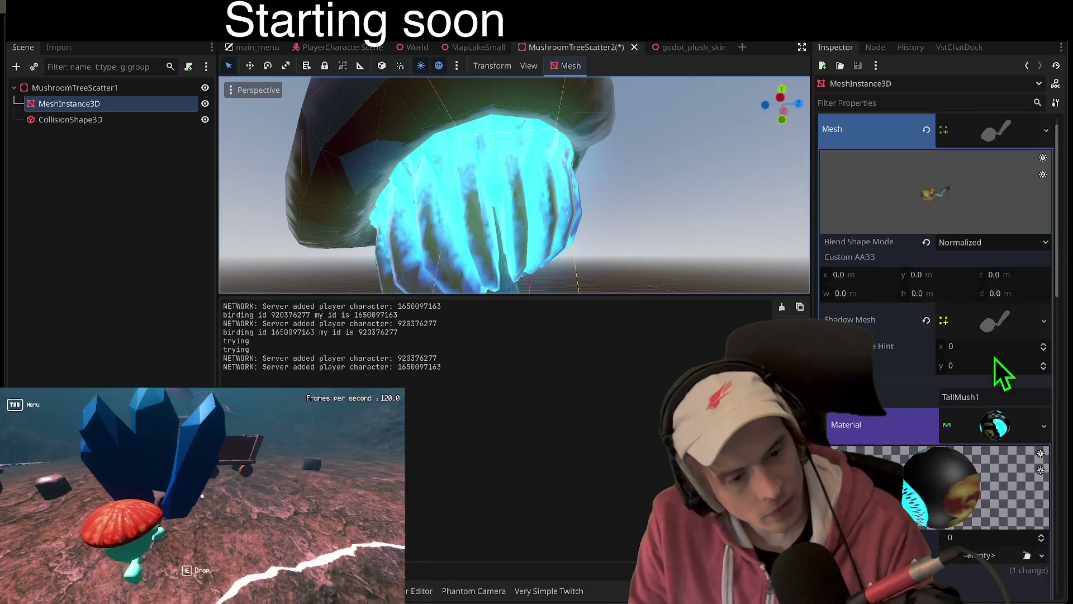
pyautogui.scroll(-2, 994, 357)
pyautogui.scroll(-2, 978, 414)
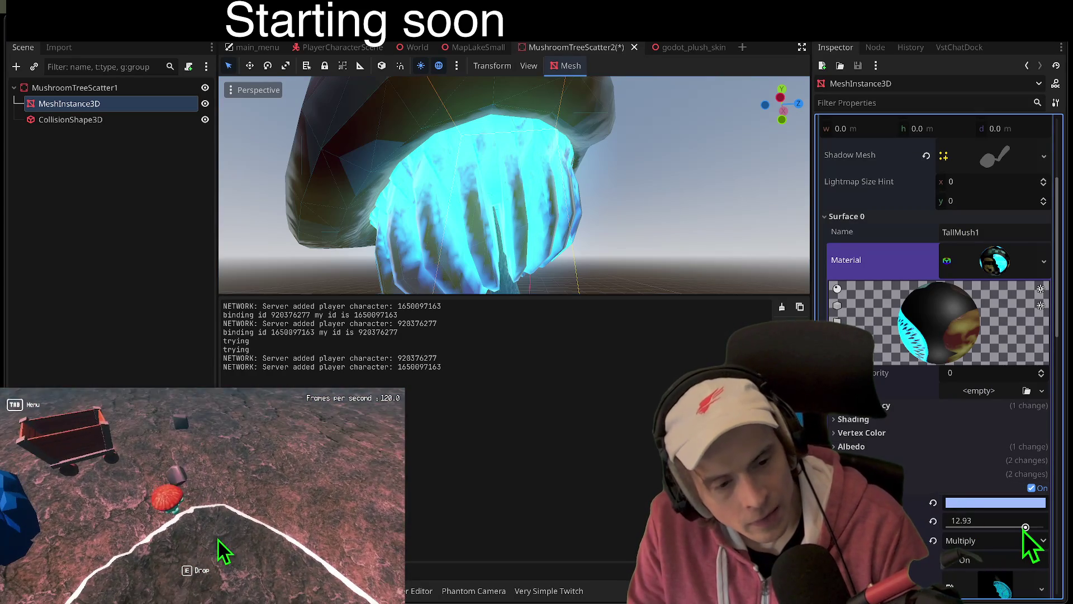
# Step: Set the mushroom material's emission energy multiplier to 14.0 and save
pyautogui.moveTo(1025, 529); pyautogui.dragTo(1028, 531)
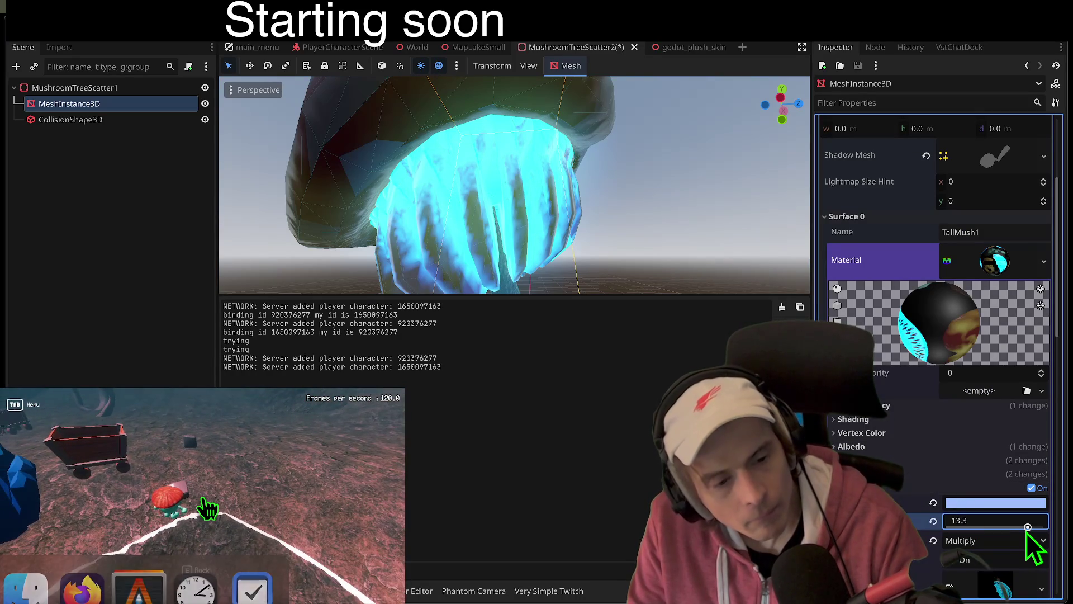
pyautogui.click(987, 524)
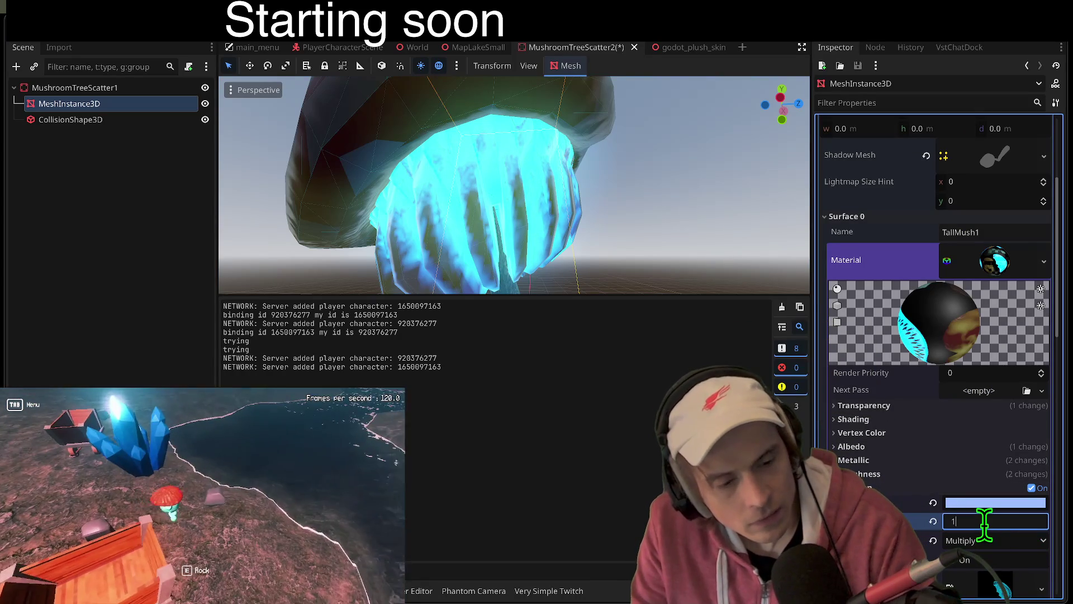
pyautogui.write('14')
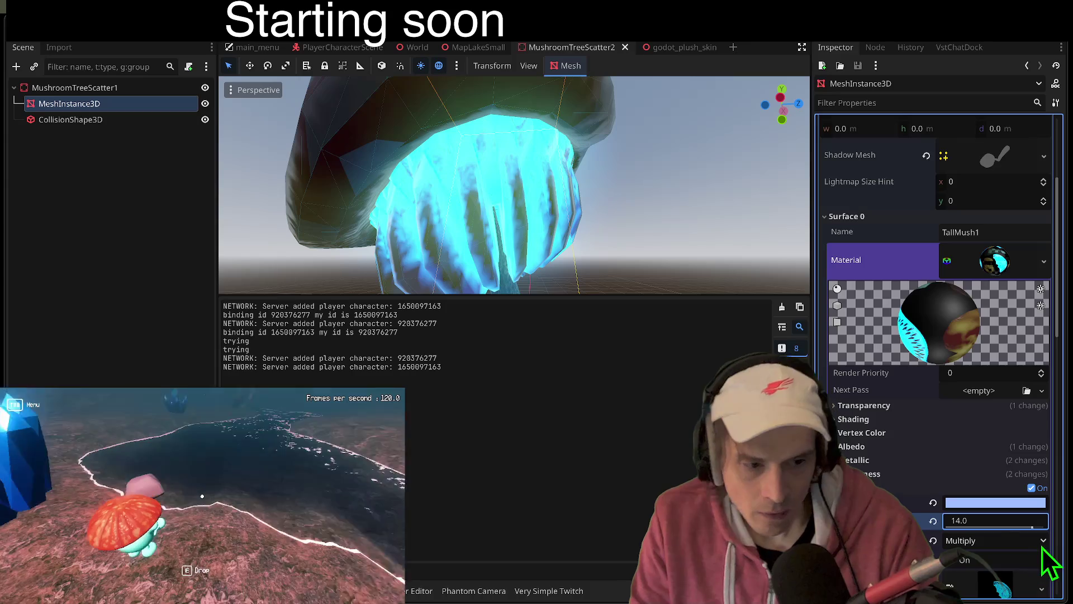
pyautogui.hotkey('ctrl', 's')
# Step: Brighten the emission colour to light blue 98baff and save the mushroom scene
pyautogui.click(1018, 488)
pyautogui.moveTo(1058, 207)
pyautogui.mouseDown()
pyautogui.moveTo(1059, 172)
pyautogui.moveTo(1054, 280)
pyautogui.moveTo(1055, 134)
pyautogui.moveTo(1057, 239)
pyautogui.moveTo(1058, 200)
pyautogui.mouseUp()
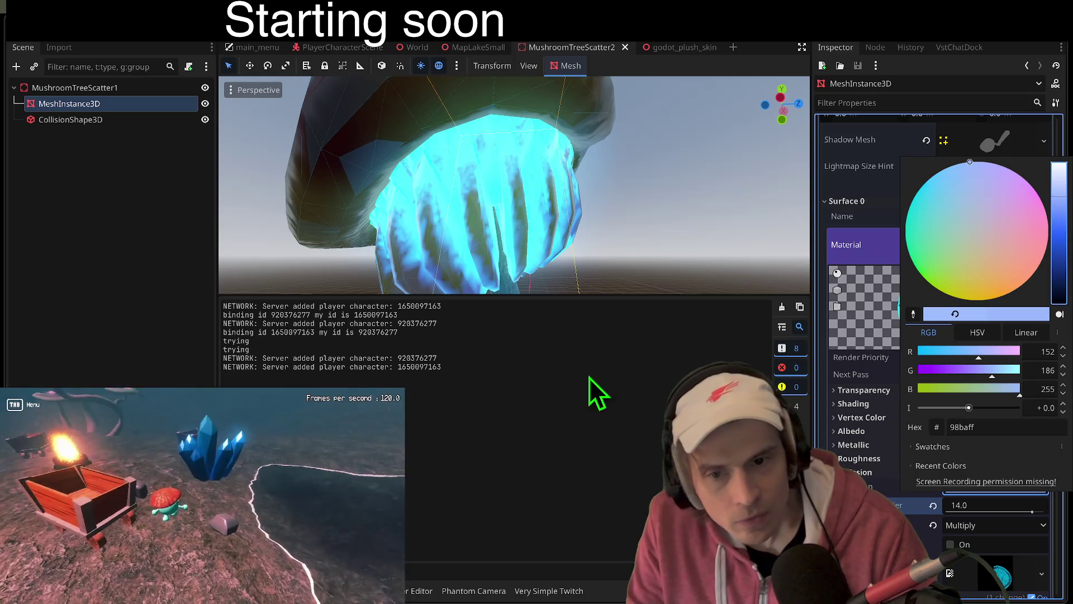
pyautogui.click(655, 214)
pyautogui.hotkey('ctrl', 's')
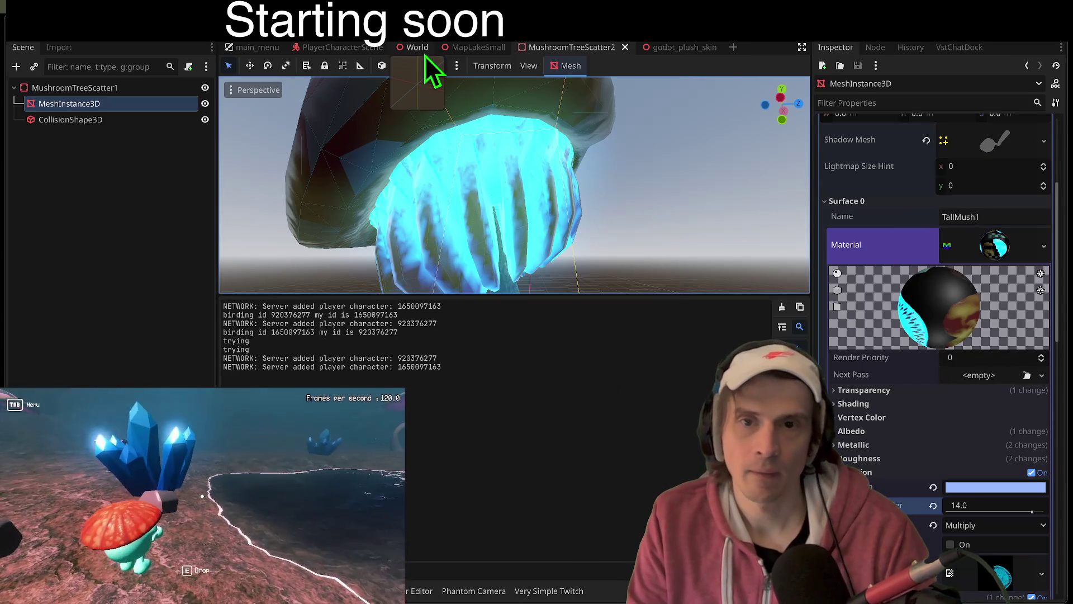
pyautogui.click(458, 48)
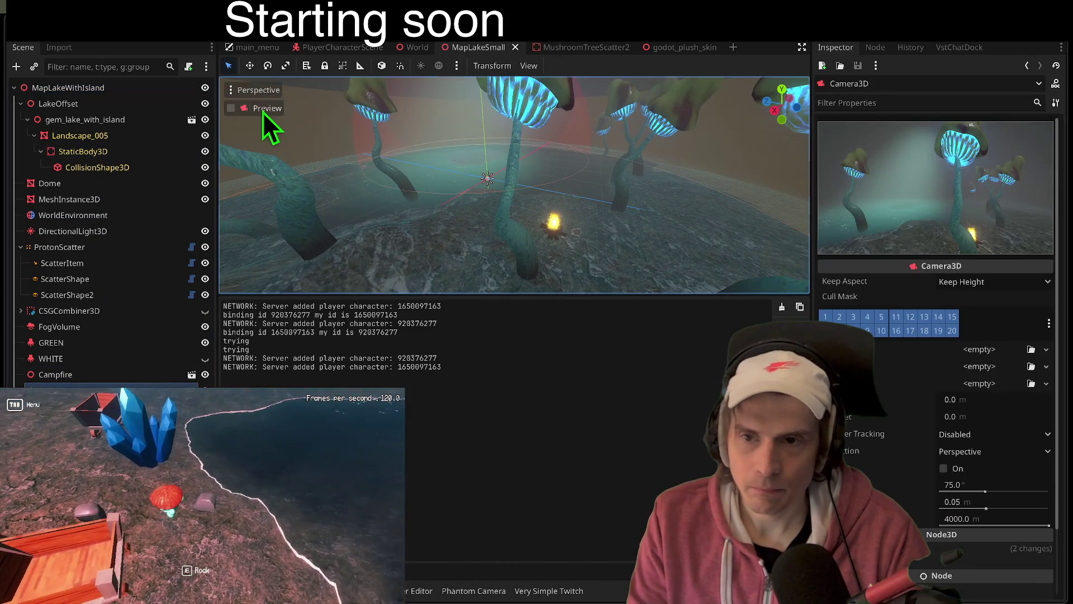
pyautogui.click(262, 109)
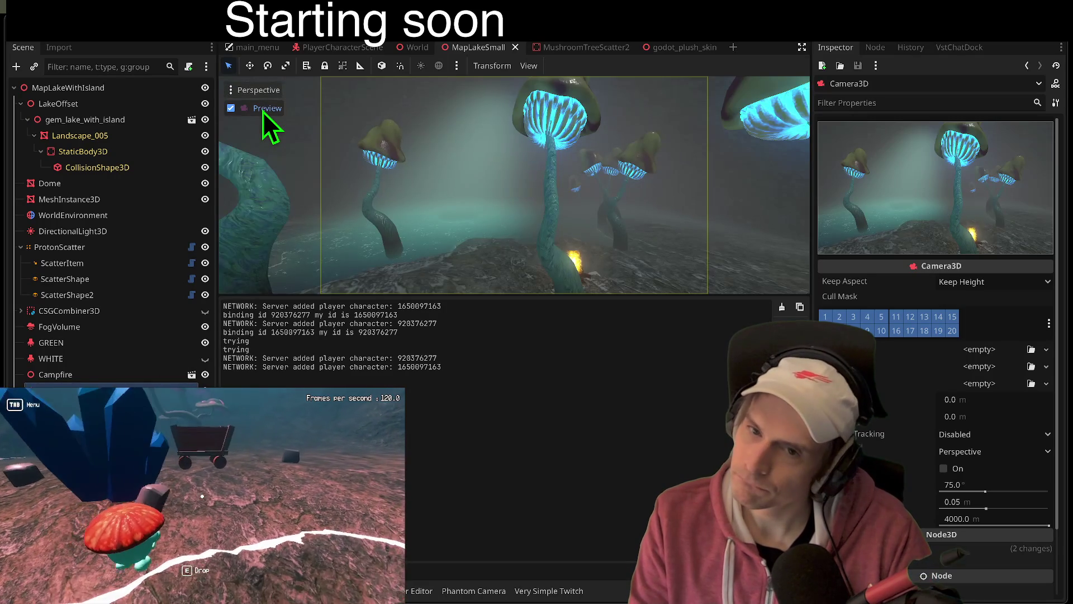
pyautogui.click(263, 111)
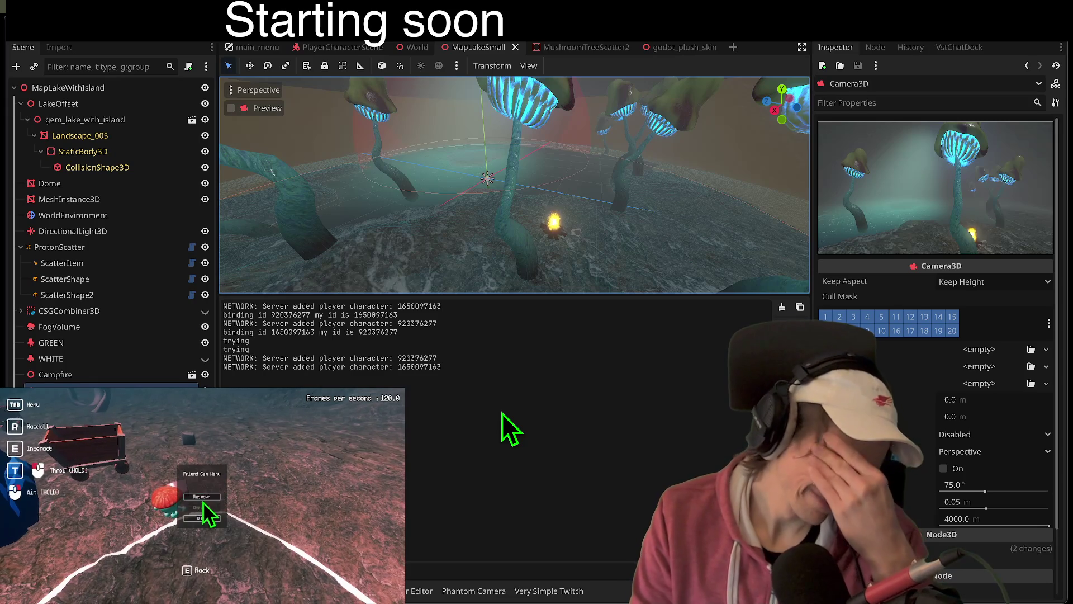
pyautogui.hotkey('ctrl', 'Tab')
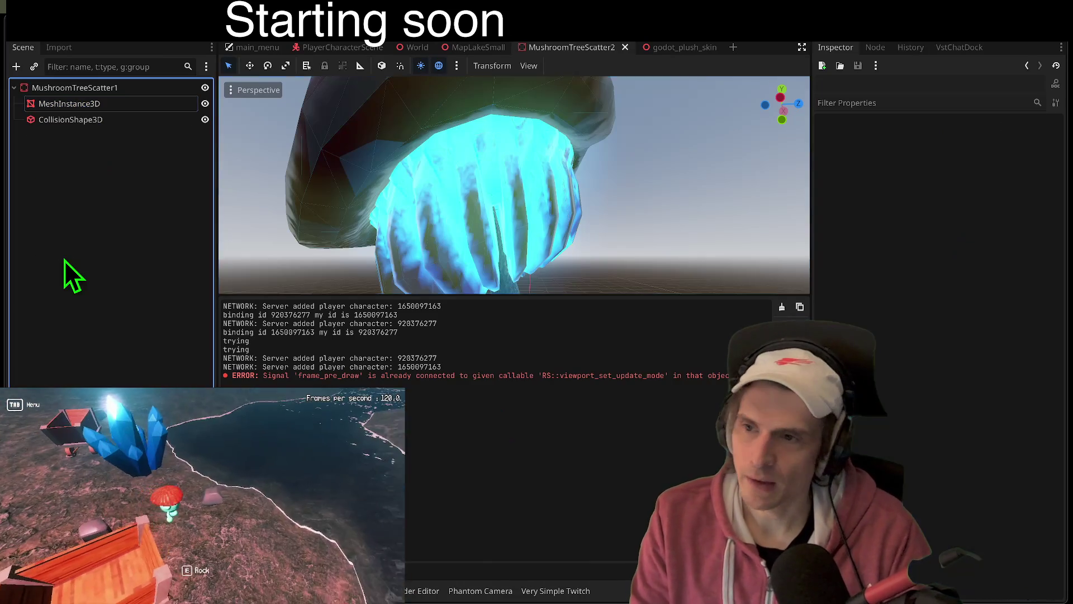
# Step: Add an OmniLight3D to the mushroom scene with its range set to 14.0
pyautogui.hotkey('ctrl', 'a')
pyautogui.write('omni')
pyautogui.press('Return')
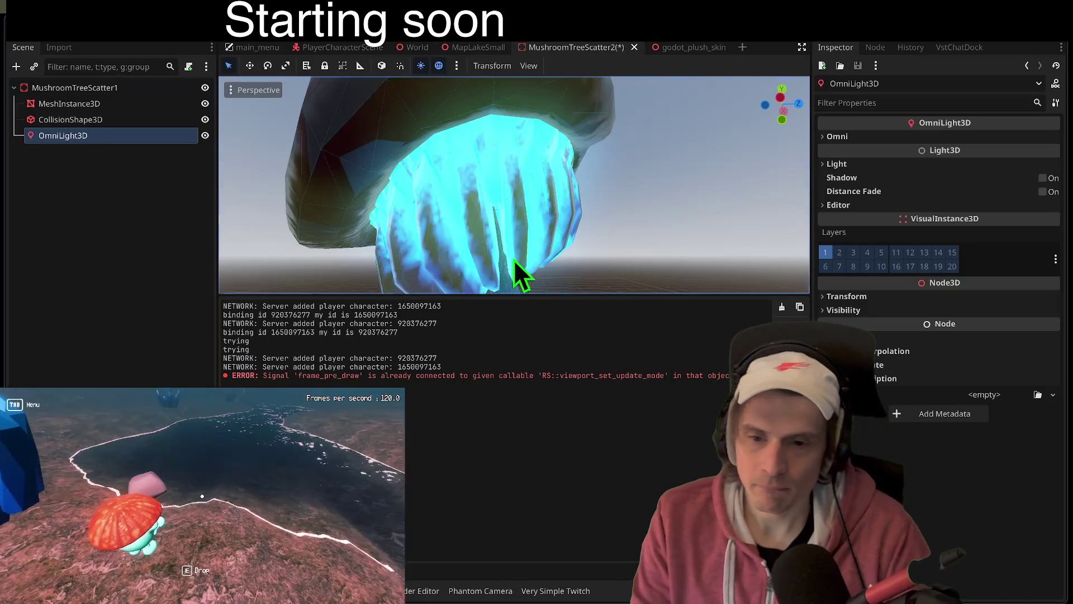
pyautogui.click(934, 137)
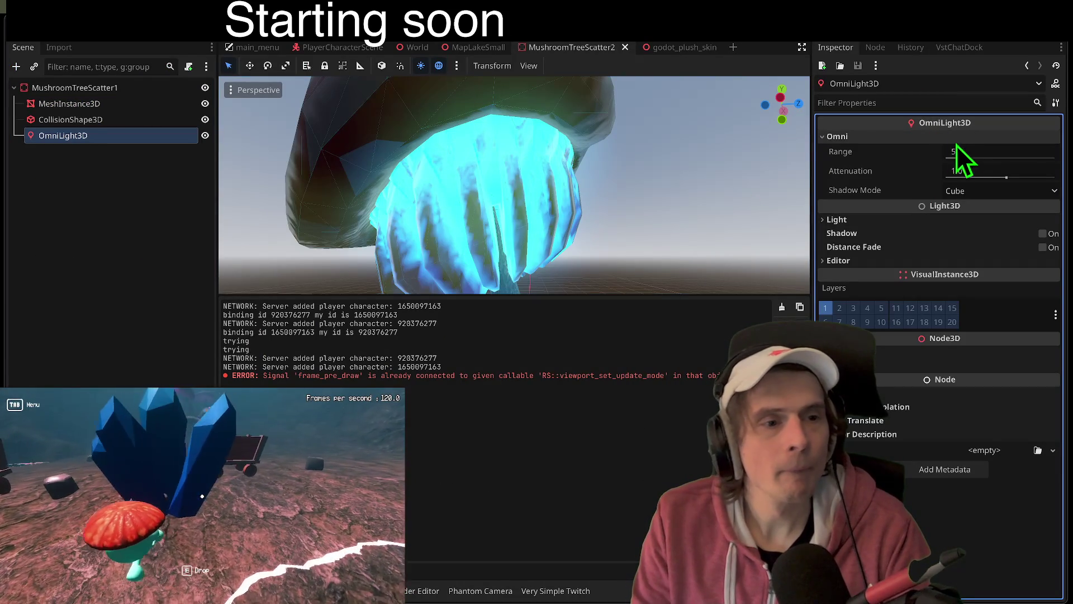
pyautogui.click(957, 151)
pyautogui.scroll(-5, 395, 201)
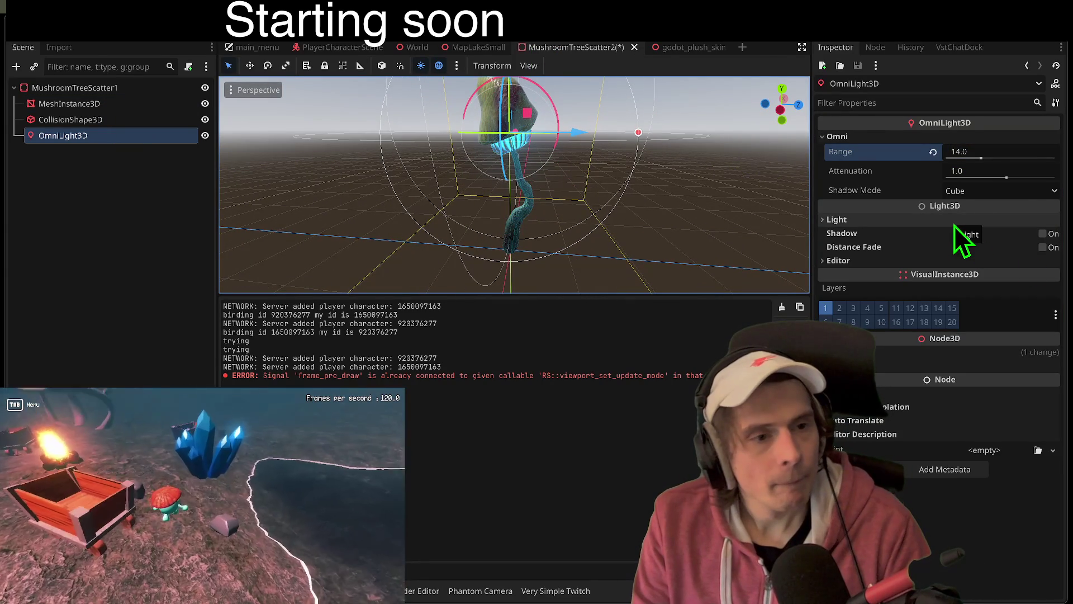
# Step: Sample the cyan gills to give the light a pale cyan 92fffe colour
pyautogui.click(955, 224)
pyautogui.click(996, 235)
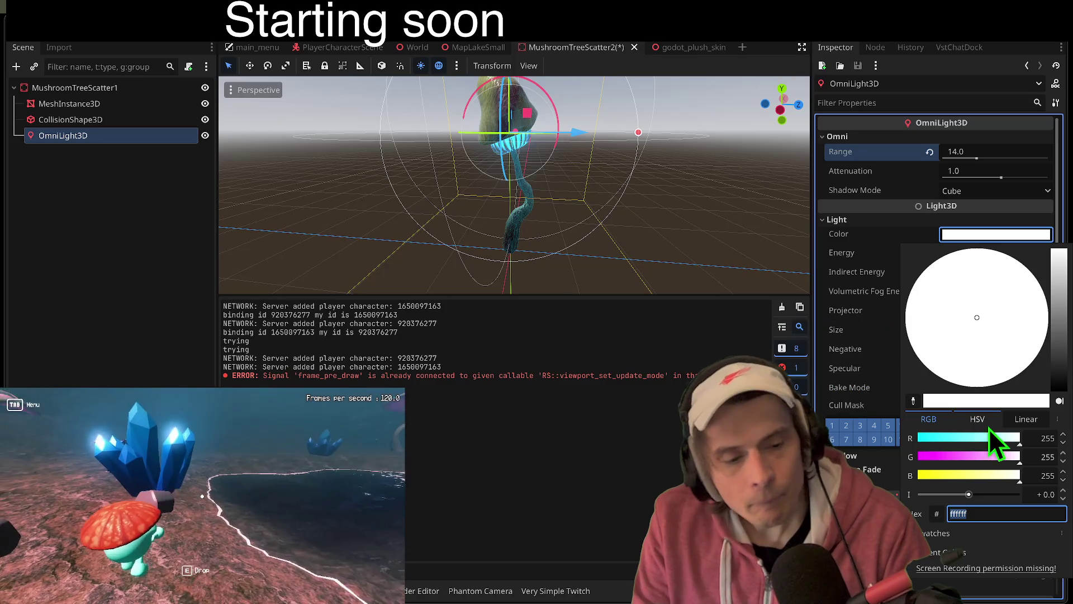
pyautogui.click(913, 402)
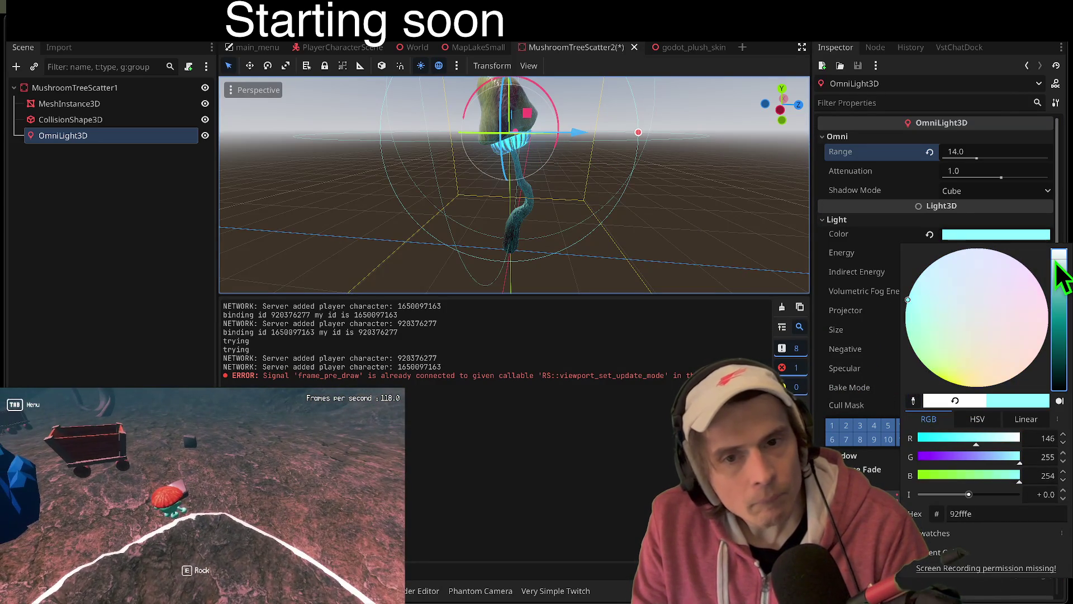
pyautogui.click(520, 112)
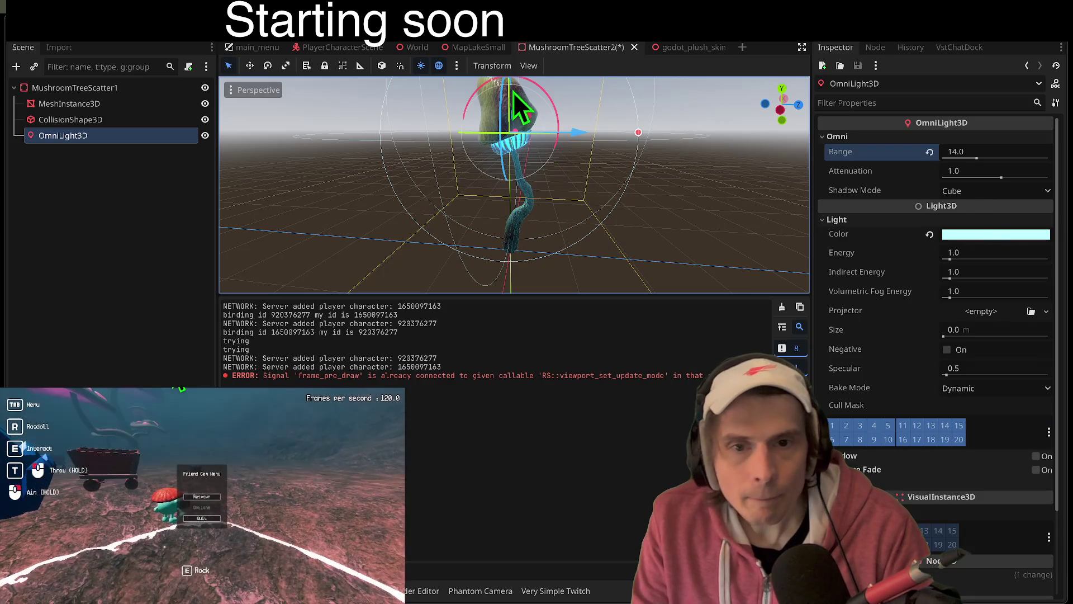
# Step: Give the omni light energy 4.0 and indirect energy 3.0, then save
pyautogui.moveTo(514, 84)
pyautogui.mouseDown()
pyautogui.moveTo(514, 180)
pyautogui.moveTo(518, 167)
pyautogui.mouseUp()
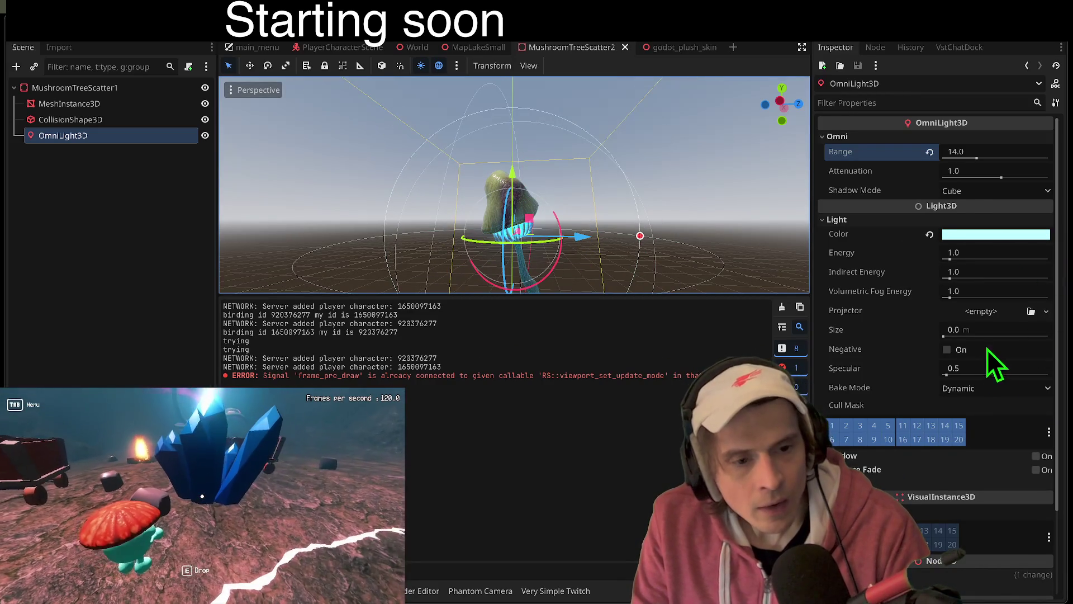
pyautogui.scroll(-1, 983, 410)
pyautogui.click(1038, 440)
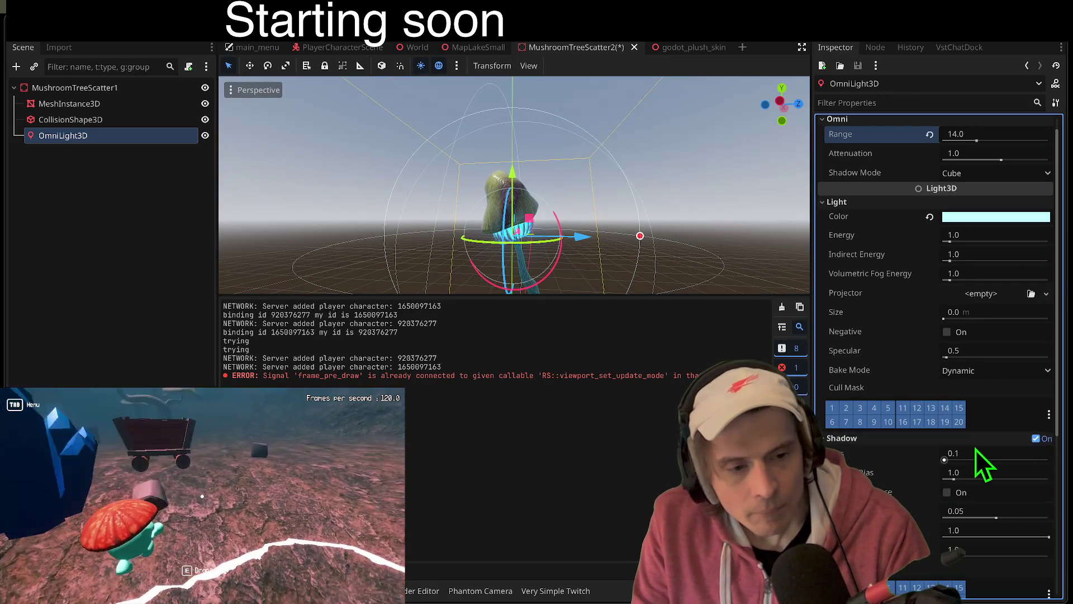
pyautogui.scroll(-3, 976, 448)
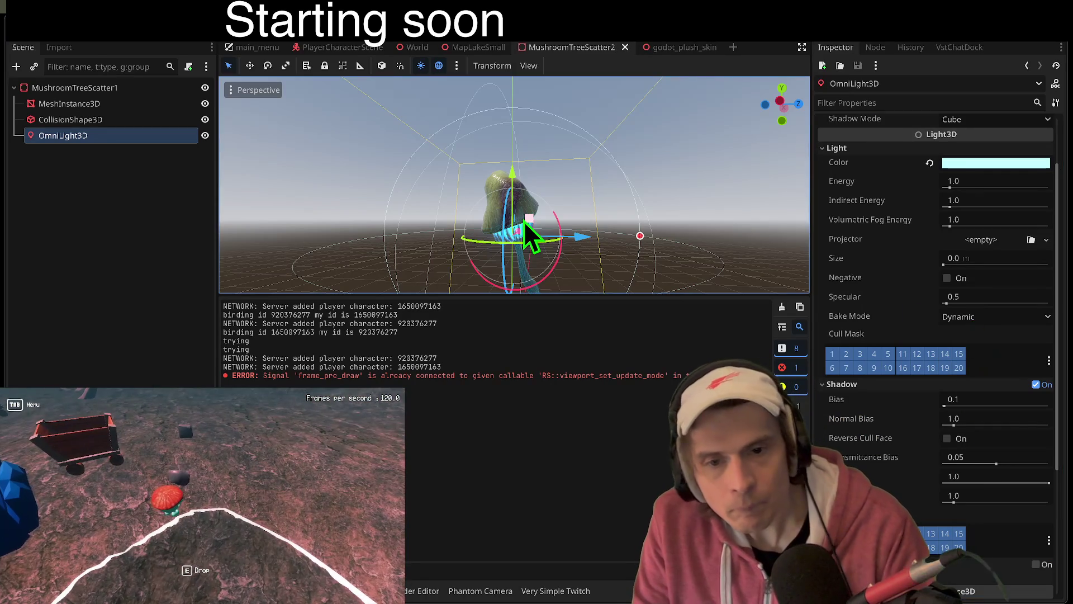
pyautogui.scroll(4, 1024, 358)
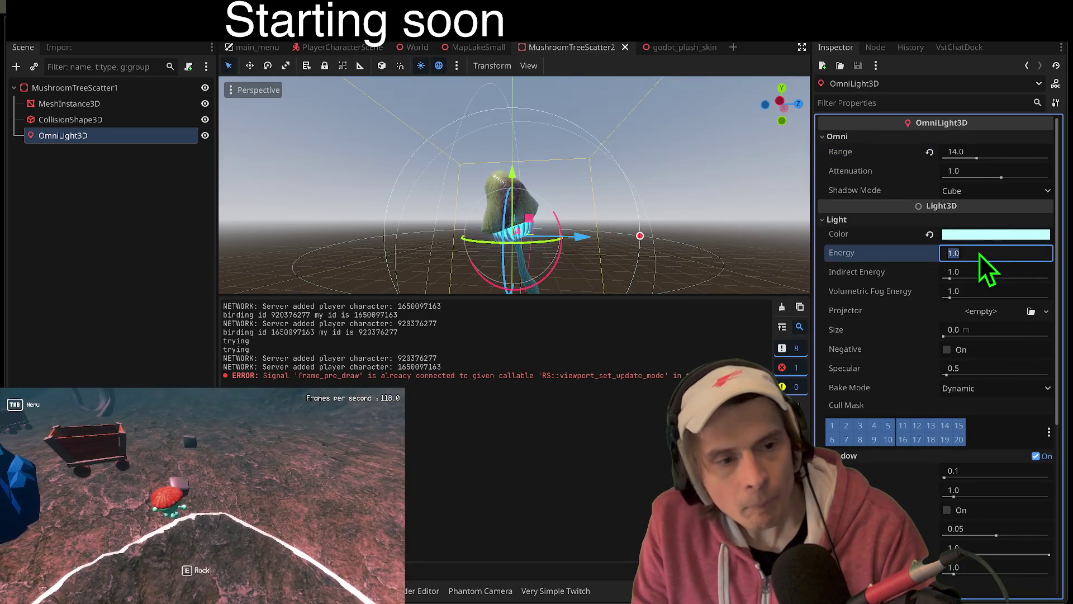
pyautogui.hotkey('ctrl', 's')
pyautogui.click(1015, 277)
pyautogui.write('3')
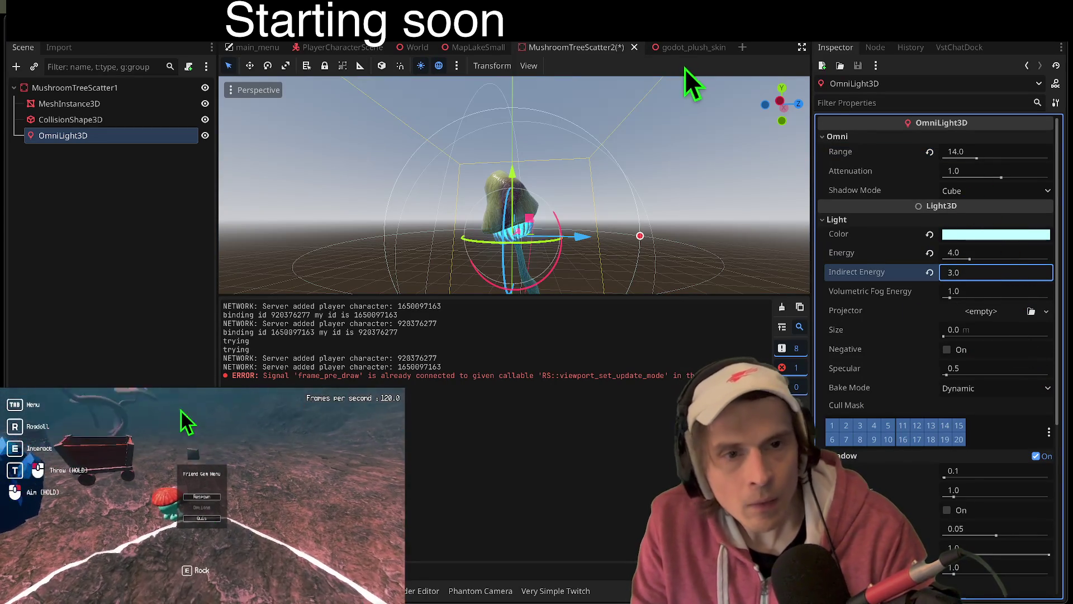
# Step: Save the scenes, check the MapLakeSmall map, then return to the mushroom's light
pyautogui.hotkey('ctrl', 'shift', 'Tab')
pyautogui.hotkey('ctrl', 's')
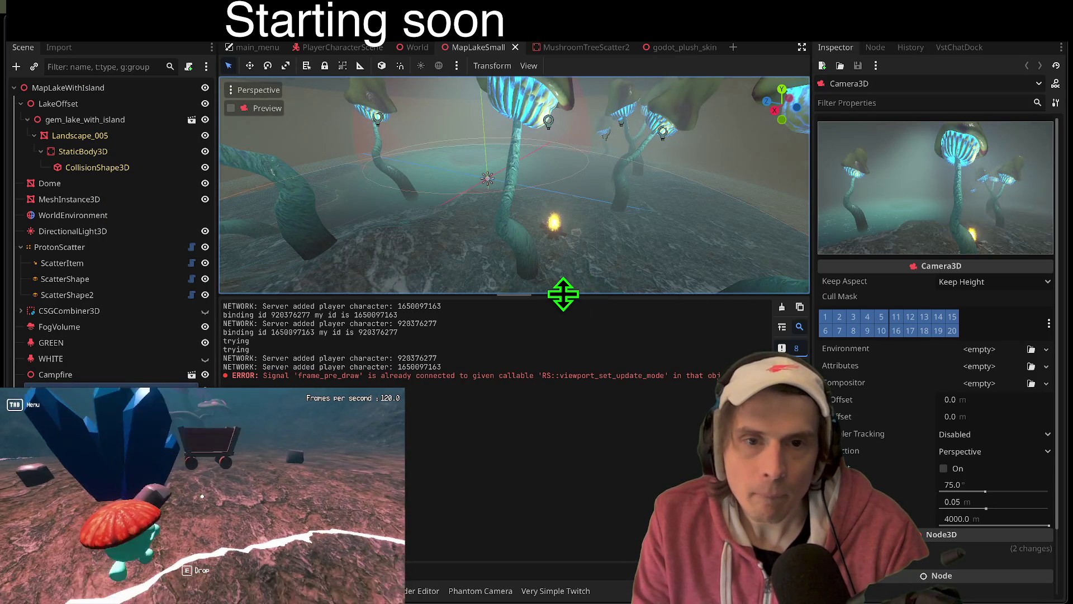
pyautogui.moveTo(563, 293)
pyautogui.mouseDown()
pyautogui.moveTo(542, 446)
pyautogui.moveTo(548, 370)
pyautogui.mouseUp()
pyautogui.doubleClick(571, 153)
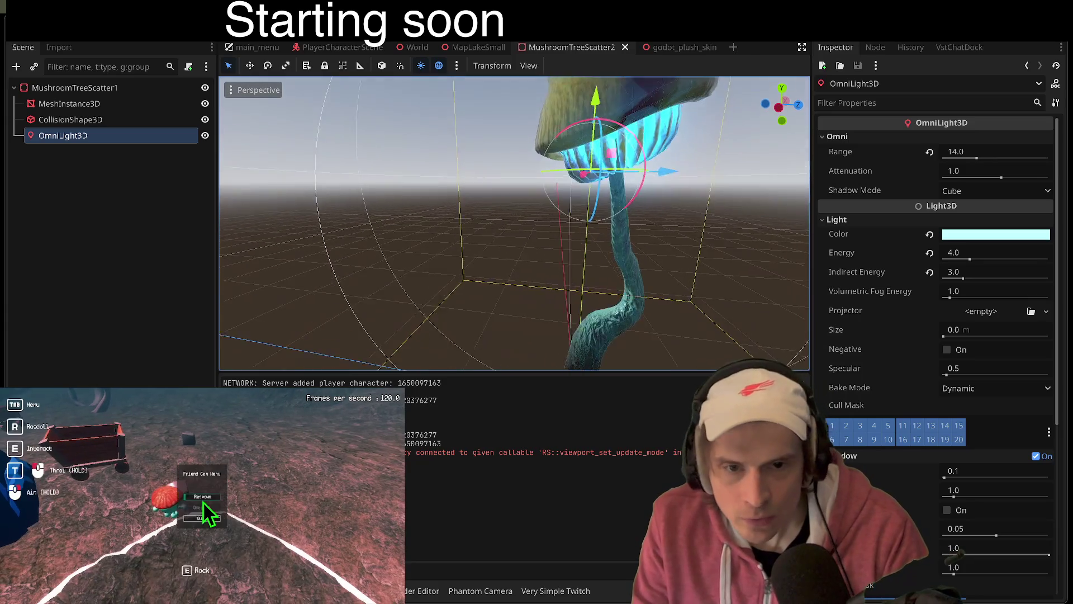
# Step: Move the glow light along X and down along Y beneath the mushroom cap, then save
pyautogui.click(201, 496)
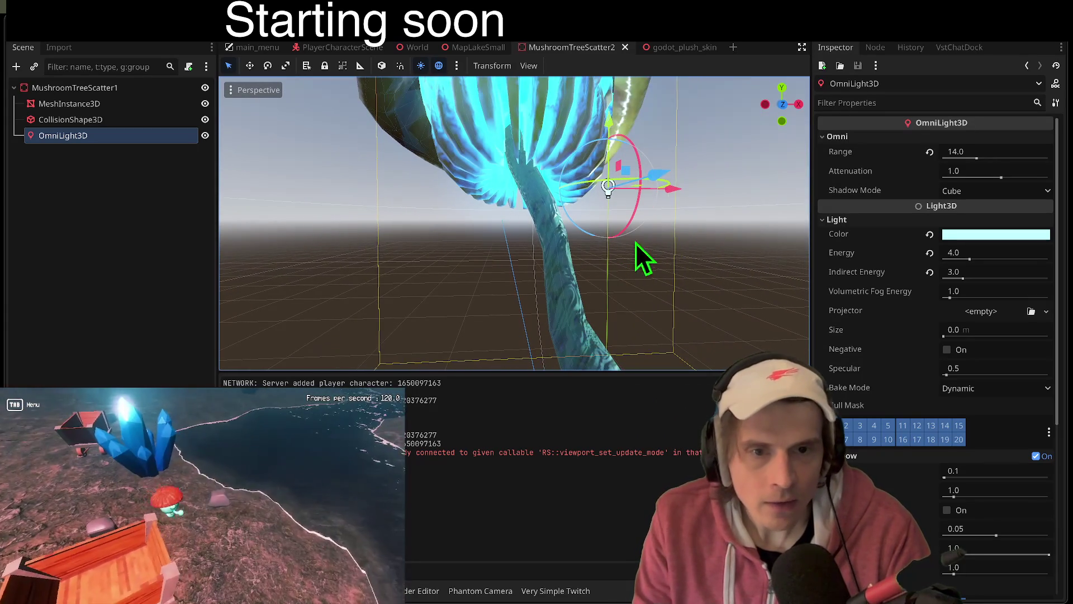
pyautogui.moveTo(576, 205)
pyautogui.mouseDown()
pyautogui.moveTo(675, 197)
pyautogui.moveTo(654, 198)
pyautogui.mouseUp()
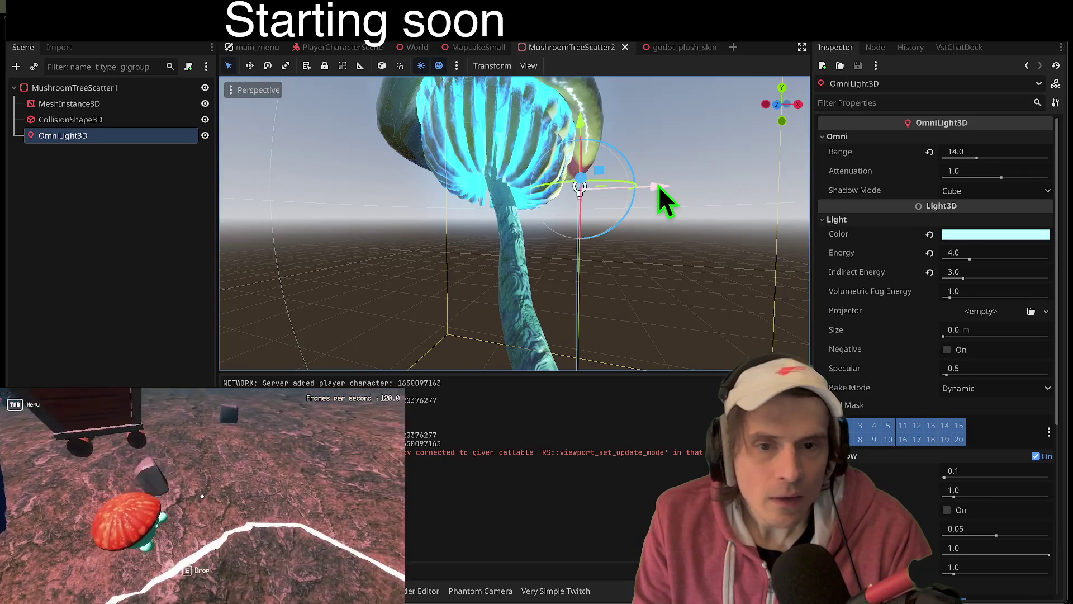
pyautogui.moveTo(571, 188); pyautogui.dragTo(563, 190)
pyautogui.moveTo(496, 116)
pyautogui.mouseDown()
pyautogui.moveTo(494, 153)
pyautogui.moveTo(495, 126)
pyautogui.mouseUp()
pyautogui.hotkey('ctrl', 's')
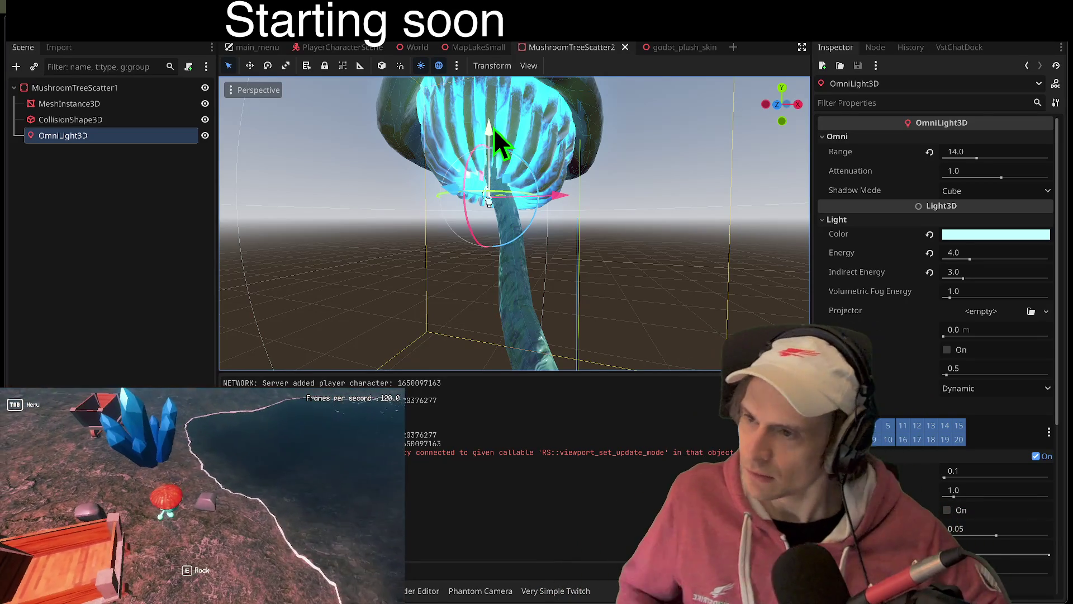
# Step: Reselect the OmniLight3D, nudge it slightly along Z, and save the mushroom scene
pyautogui.moveTo(494, 129); pyautogui.dragTo(496, 128)
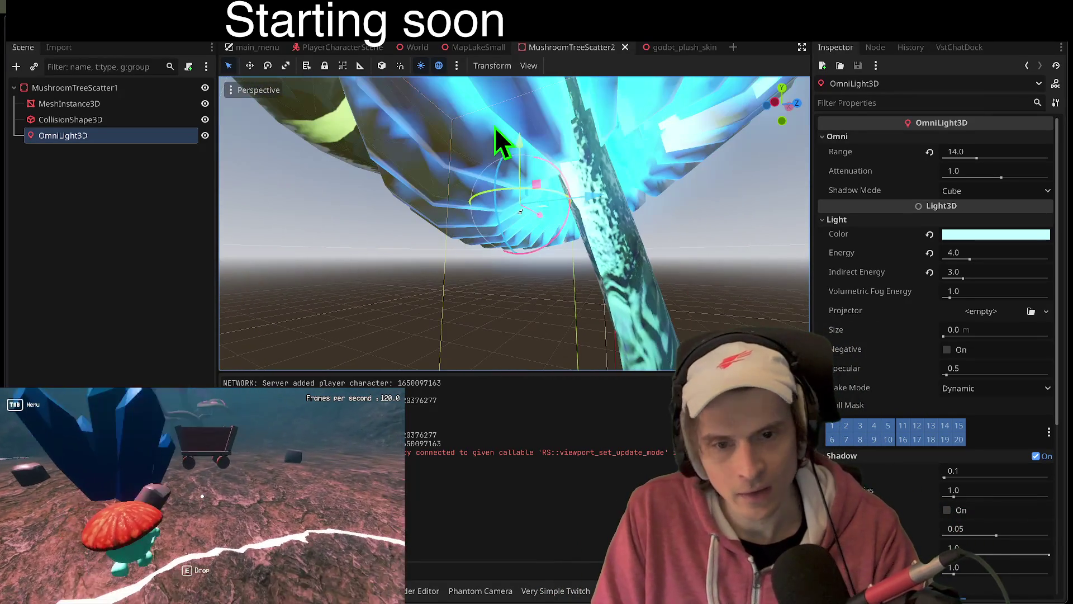
pyautogui.press('Escape')
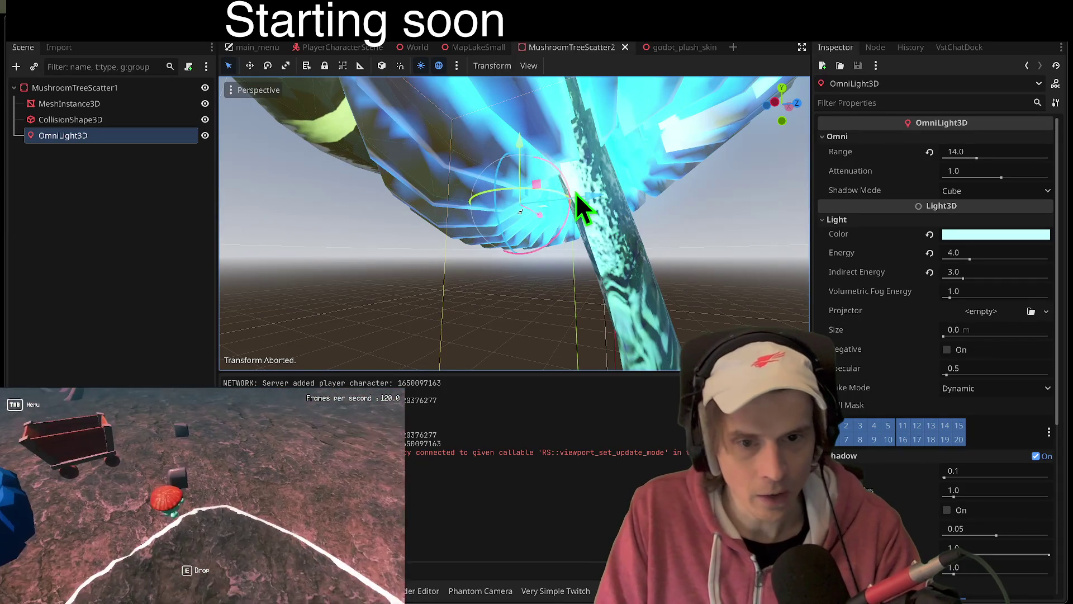
pyautogui.click(63, 137)
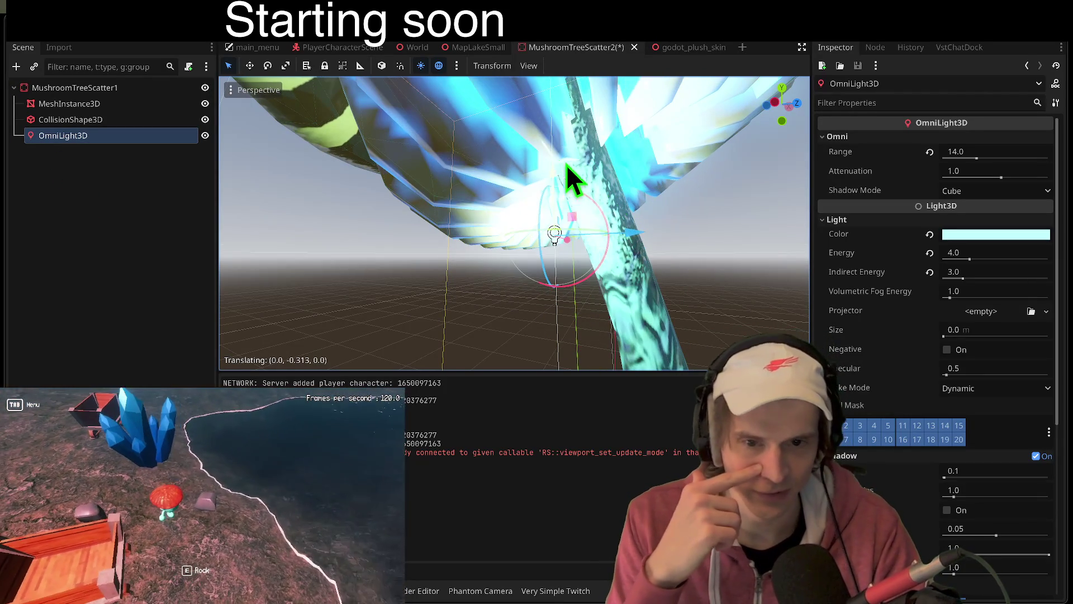
pyautogui.moveTo(633, 230); pyautogui.dragTo(645, 230)
pyautogui.hotkey('ctrl', 's')
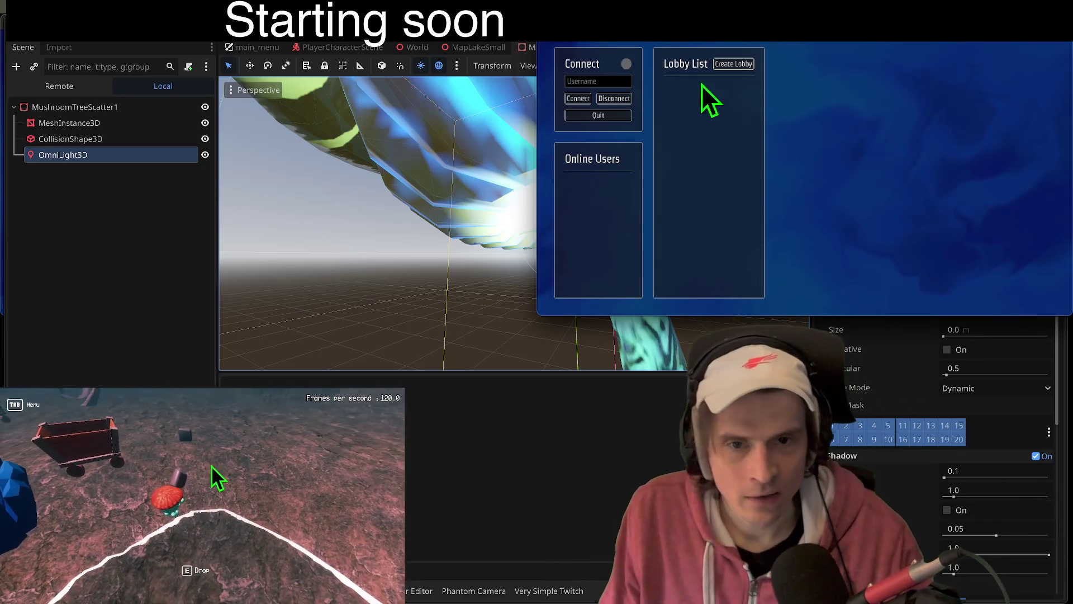
# Step: Connect both clients, create and join a lobby with the second player blue, and start
pyautogui.click(579, 99)
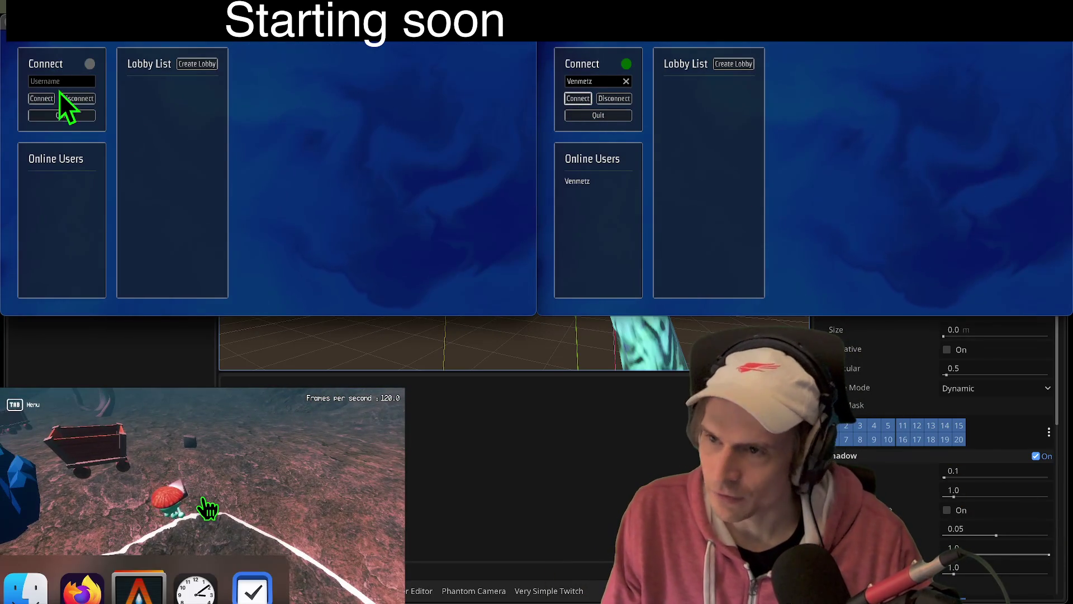
pyautogui.click(196, 64)
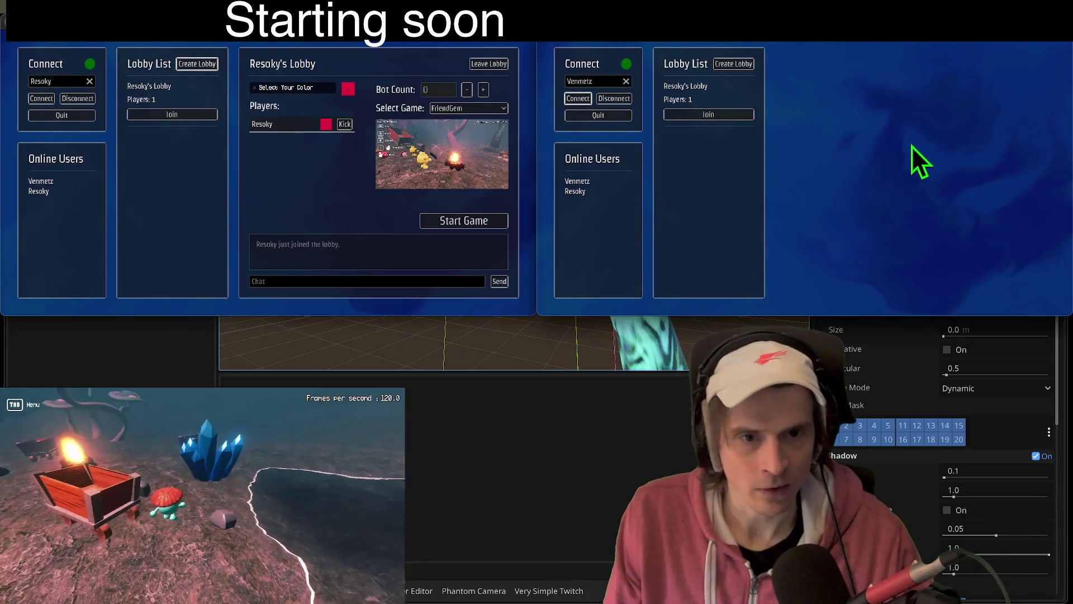
pyautogui.click(720, 115)
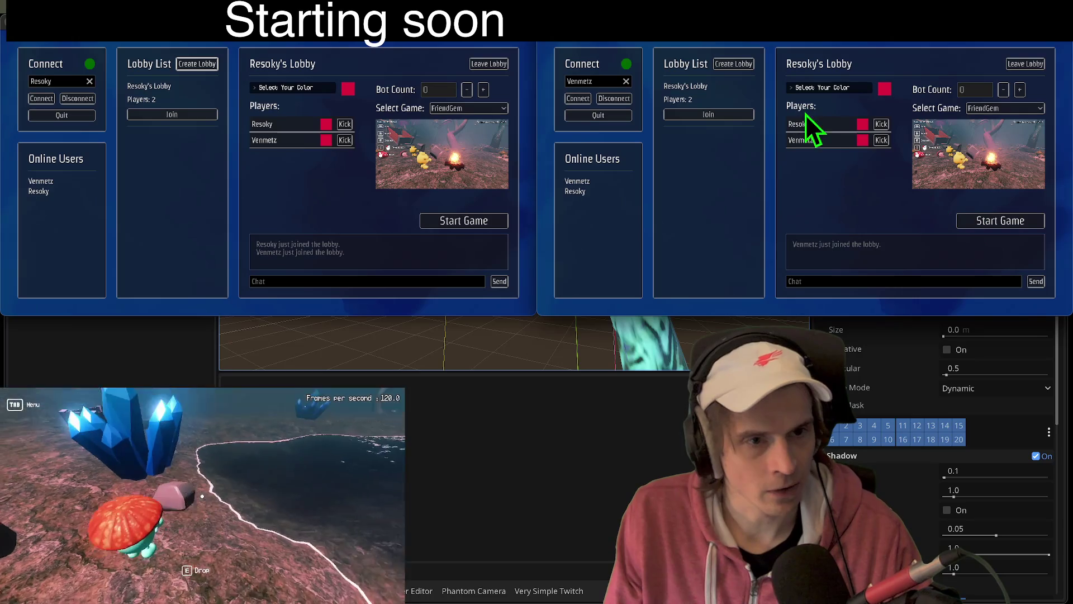
pyautogui.click(819, 88)
pyautogui.click(809, 116)
pyautogui.click(1022, 221)
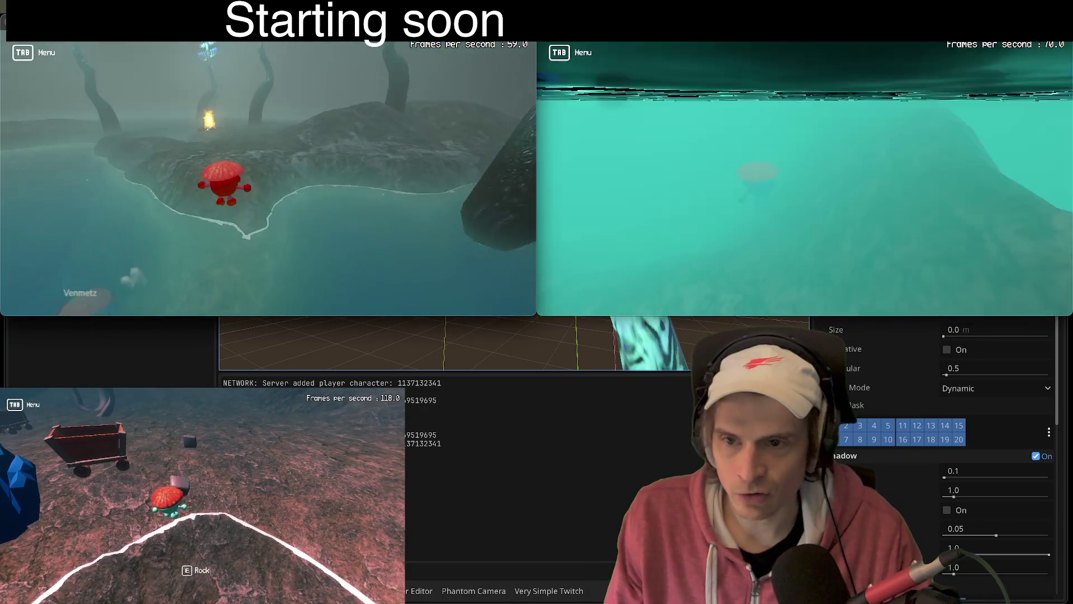
# Step: Respawn the character via the Tab menu, then return to the editor and save
pyautogui.press('Tab')
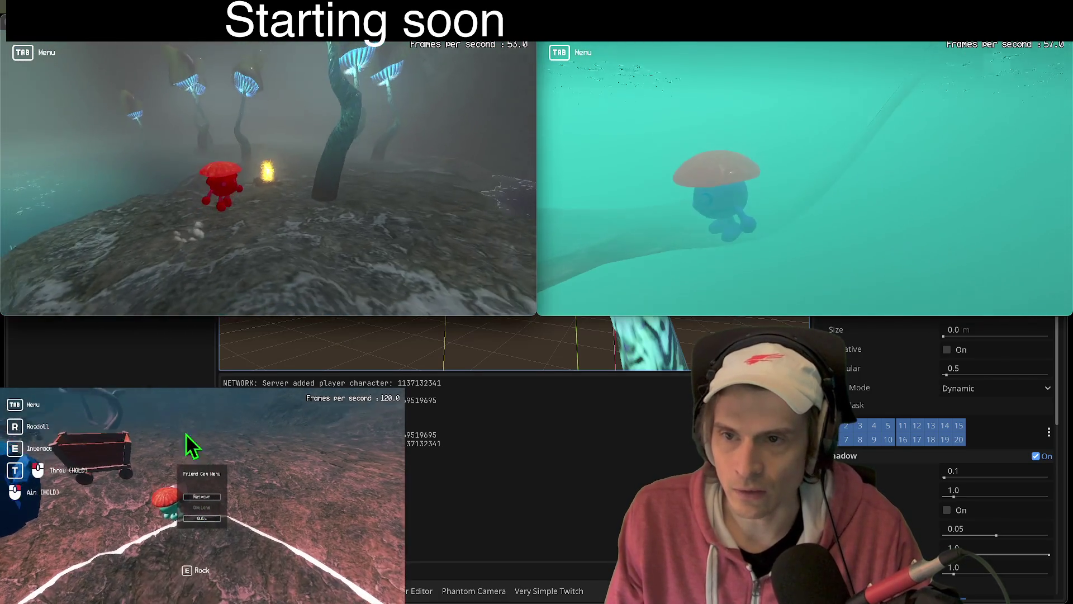
pyautogui.press('Tab')
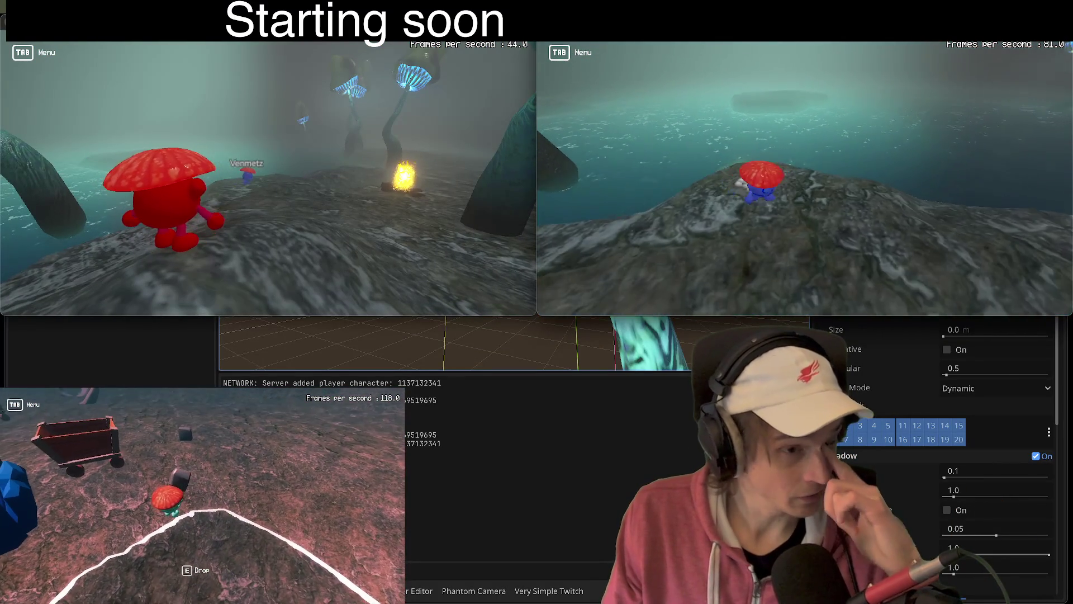
pyautogui.press('Tab')
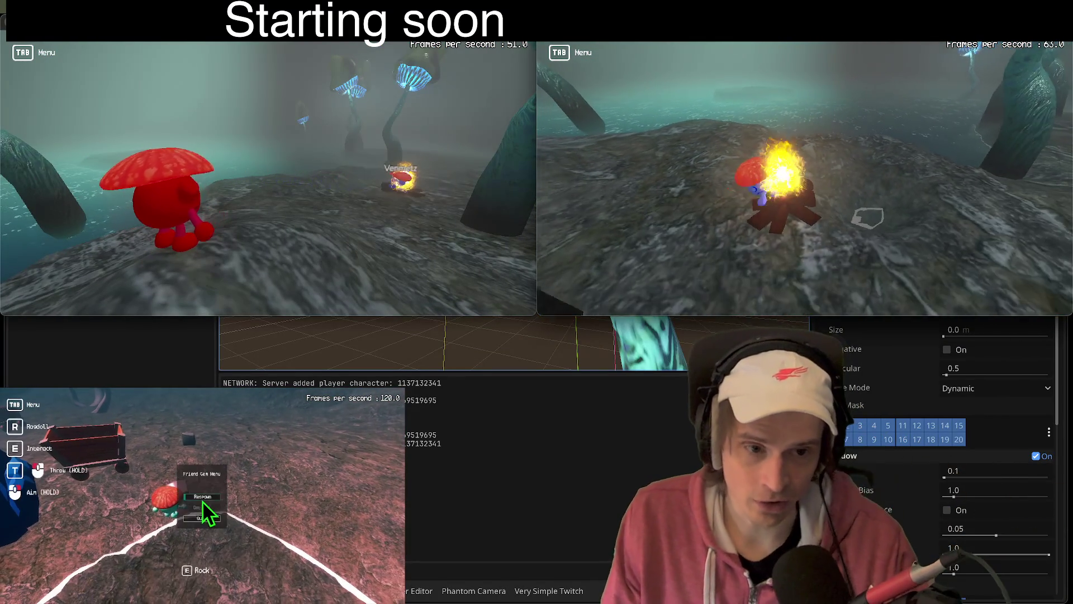
pyautogui.click(202, 499)
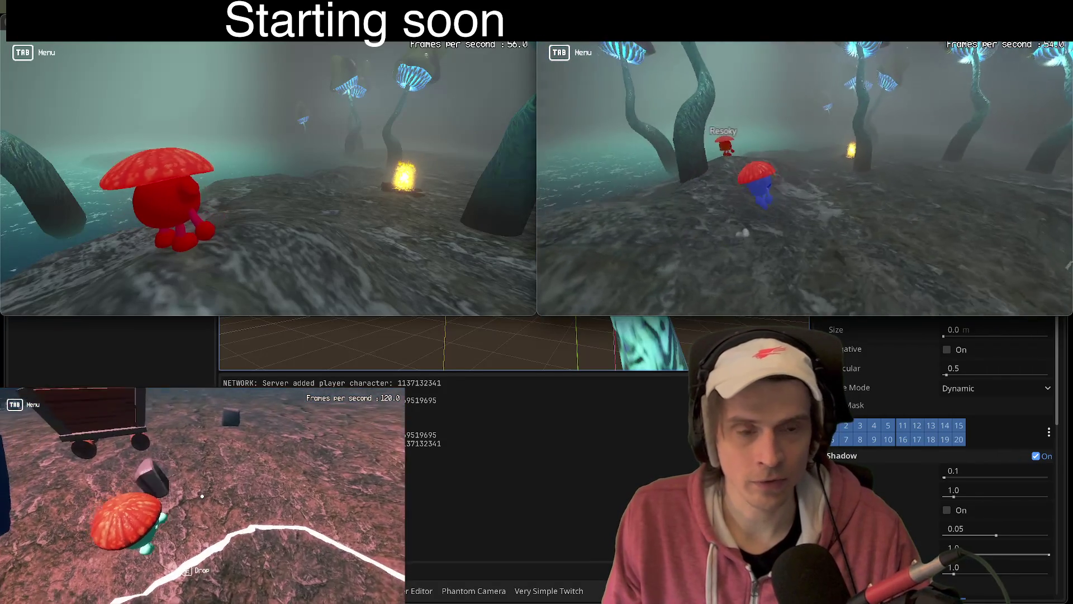
pyautogui.hotkey('alt', 'Tab')
pyautogui.hotkey('ctrl', 's')
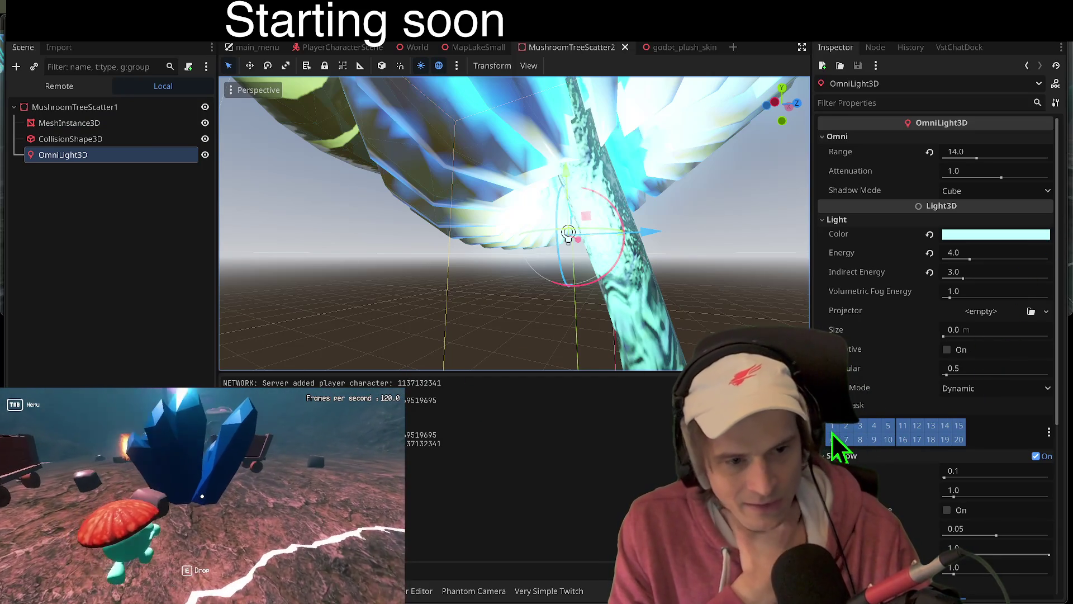
# Step: Raise the mushroom OmniLight3D's Volumetric Fog Energy from 1.0 to 4.0
pyautogui.moveTo(949, 301)
pyautogui.mouseDown()
pyautogui.moveTo(981, 302)
pyautogui.moveTo(972, 304)
pyautogui.mouseUp()
pyautogui.click(970, 296)
pyautogui.write('4.')
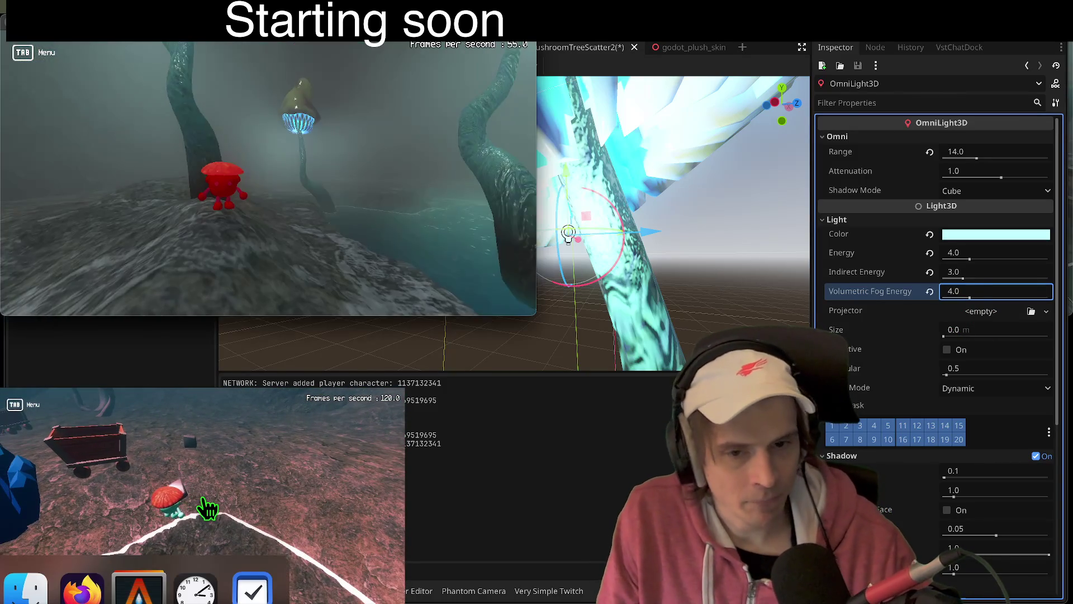
# Step: Run the game to check the stronger fog glow, then return to the editor
pyautogui.click(204, 504)
pyautogui.press('Tab')
pyautogui.press('Tab')
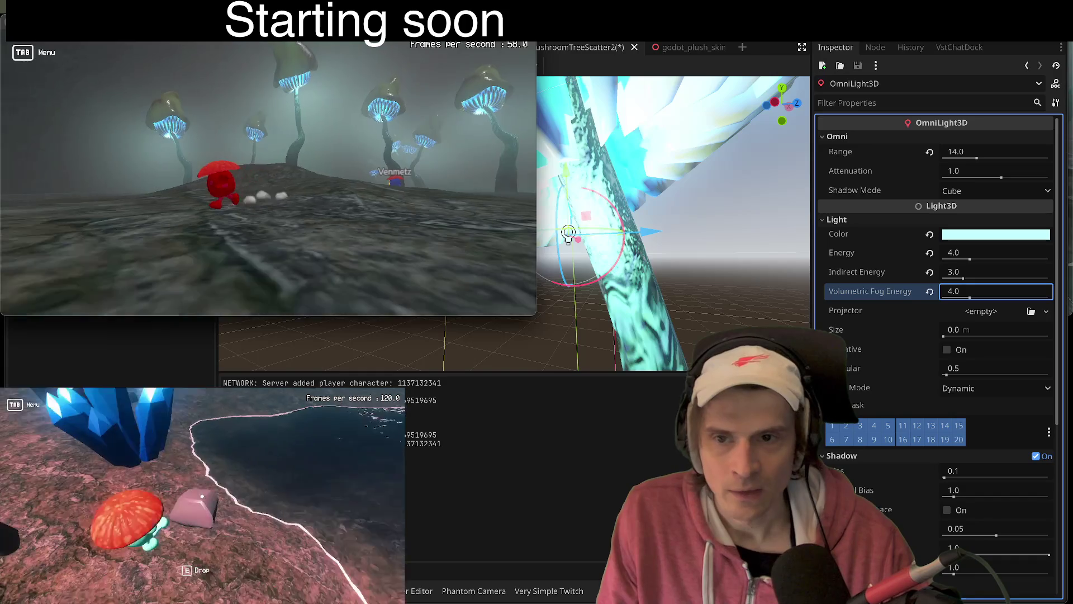
pyautogui.press('e')
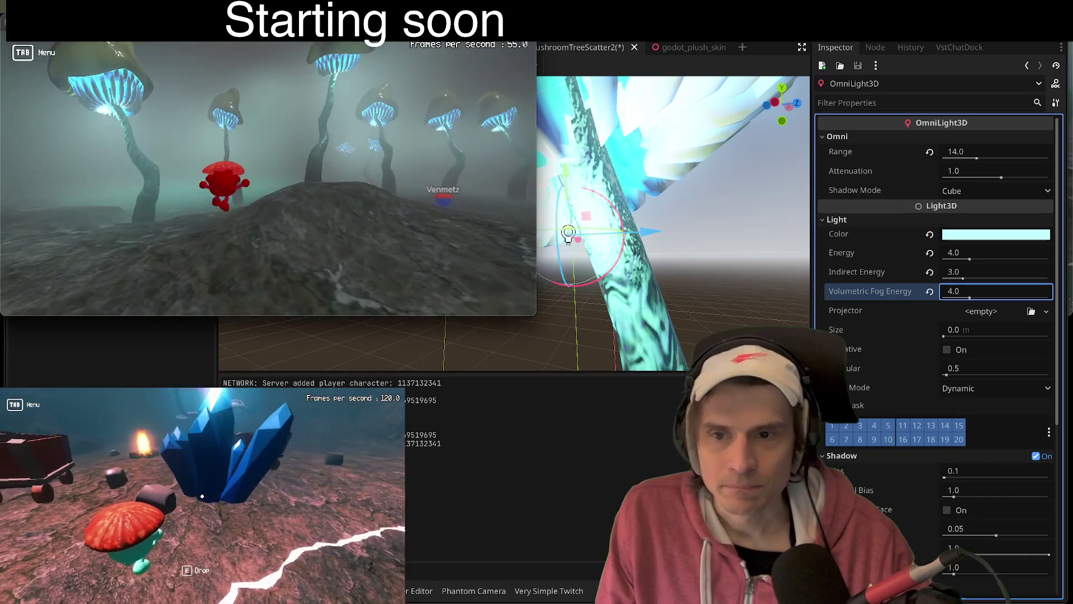
pyautogui.click(660, 163)
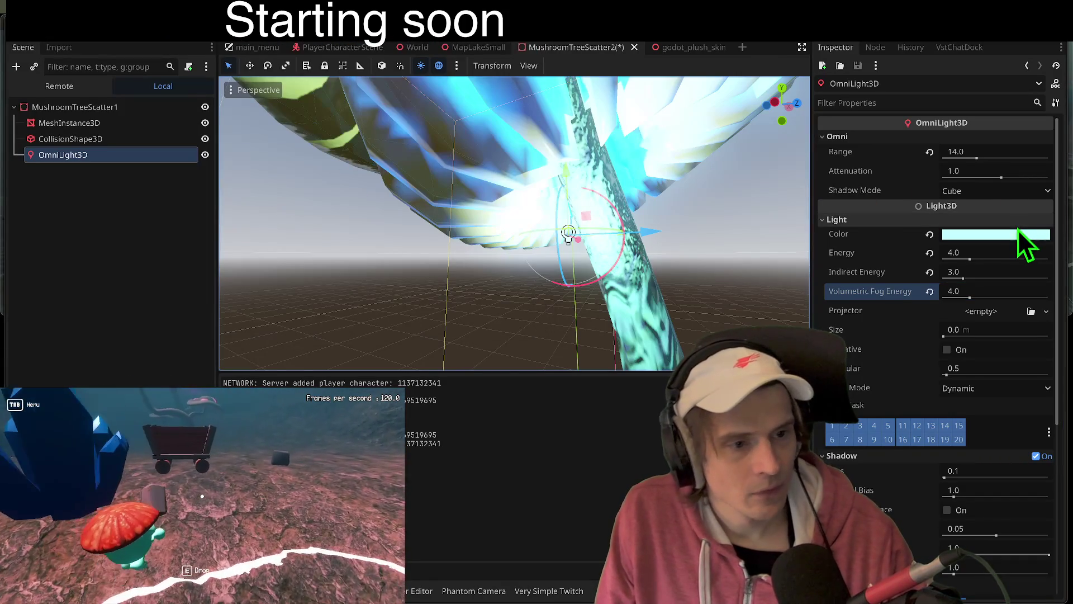
# Step: Tint the mushroom light colour to hex b5dffe by lowering red and green
pyautogui.click(1018, 234)
pyautogui.click(986, 442)
pyautogui.click(1008, 462)
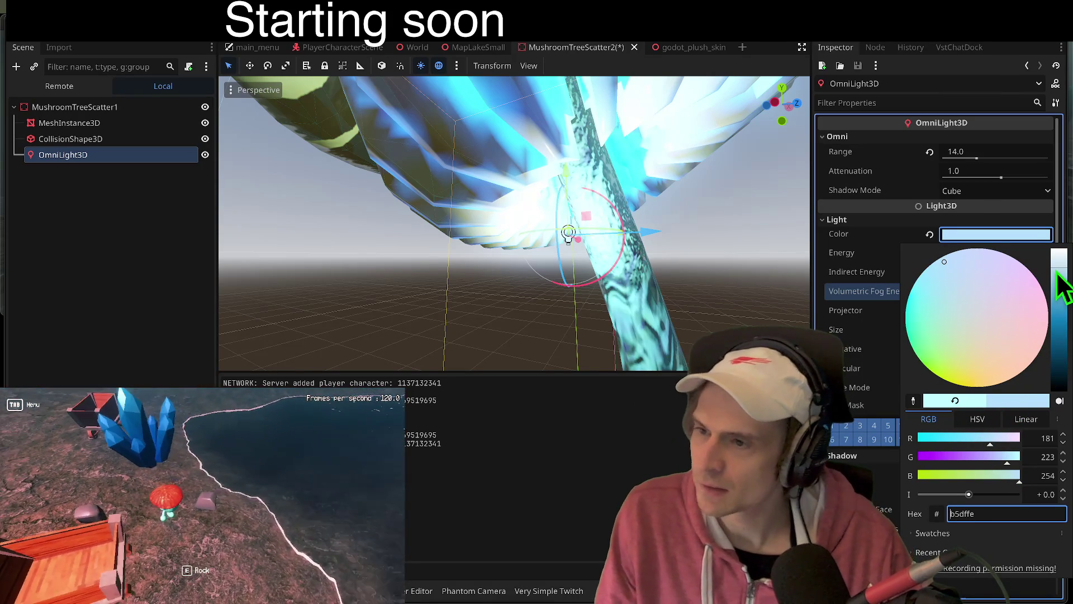
# Step: Check the bluer light in the running game, then adjust the light's energy back in the editor
pyautogui.hotkey('alt', 'Tab')
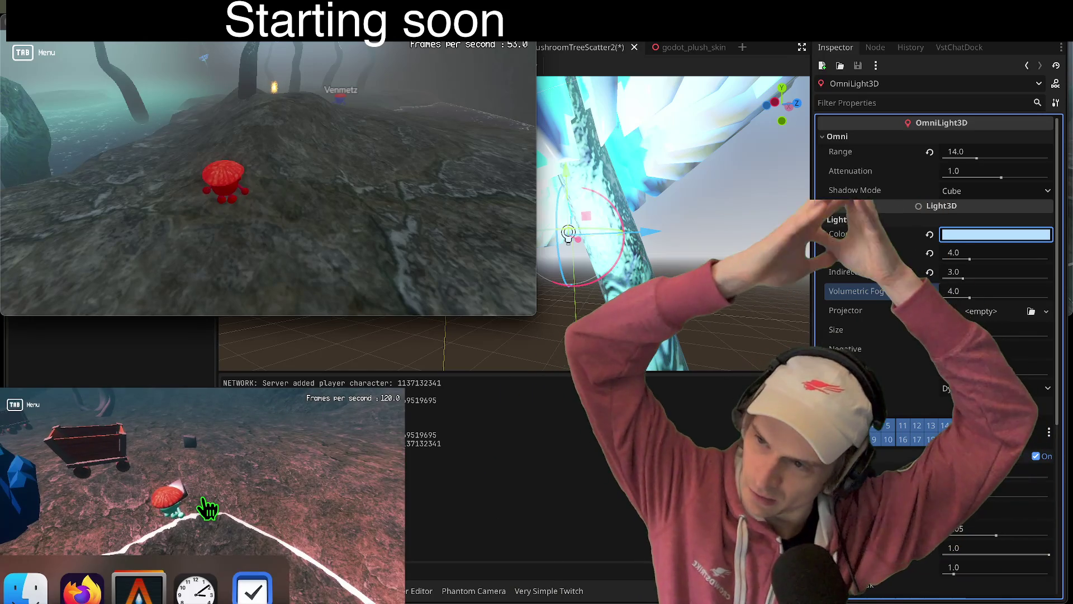
pyautogui.press('Tab')
pyautogui.press('Tab')
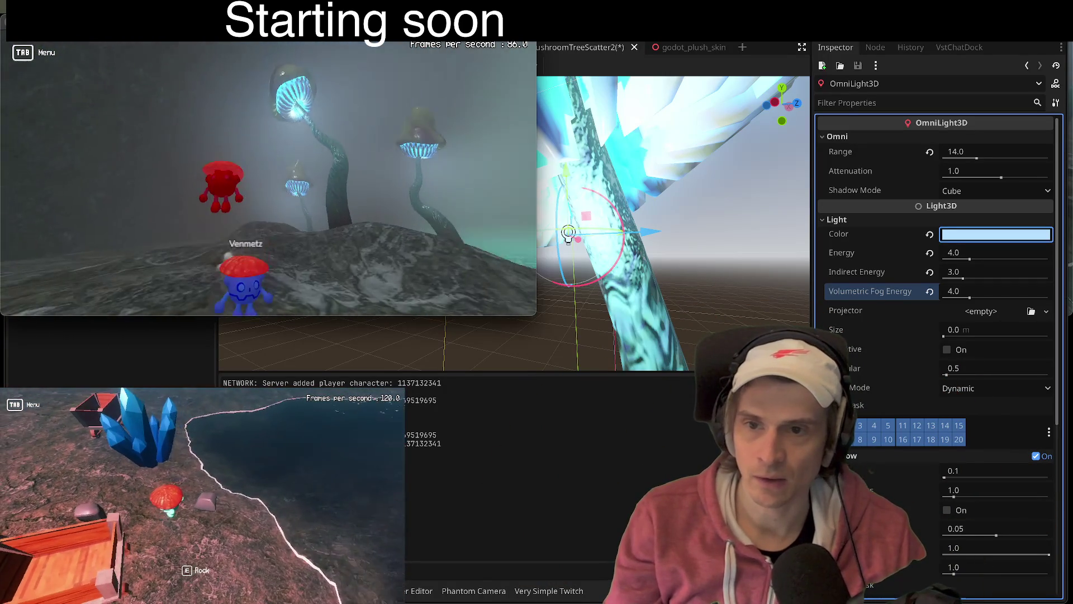
pyautogui.click(985, 204)
pyautogui.moveTo(970, 260)
pyautogui.mouseDown()
pyautogui.moveTo(930, 256)
pyautogui.moveTo(979, 246)
pyautogui.mouseUp()
# Step: Set the mushroom light's energy back to 4
pyautogui.click(979, 252)
pyautogui.write('4')
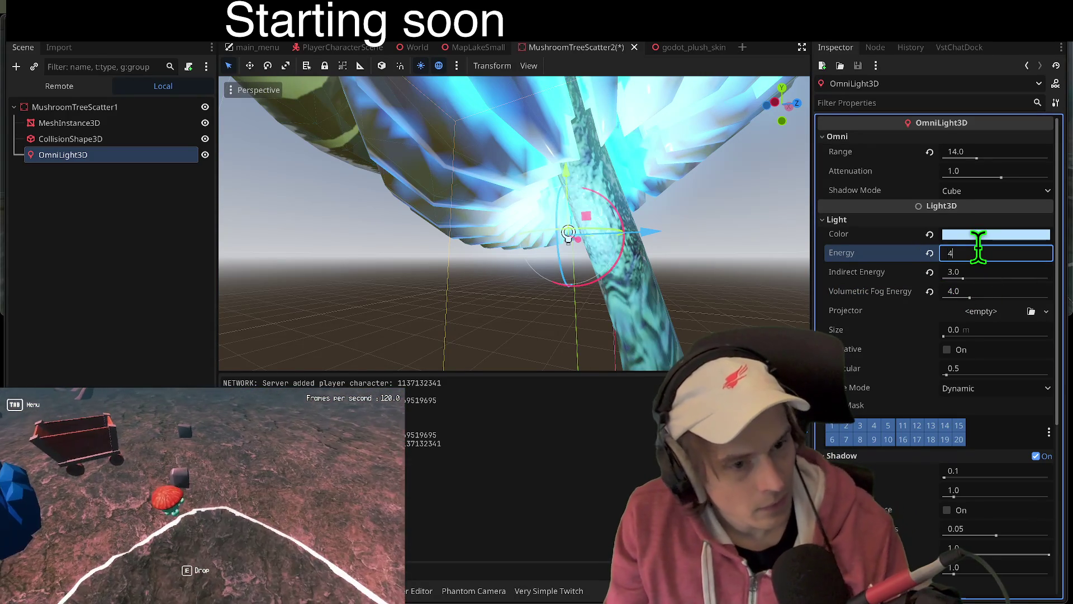
pyautogui.press('Return')
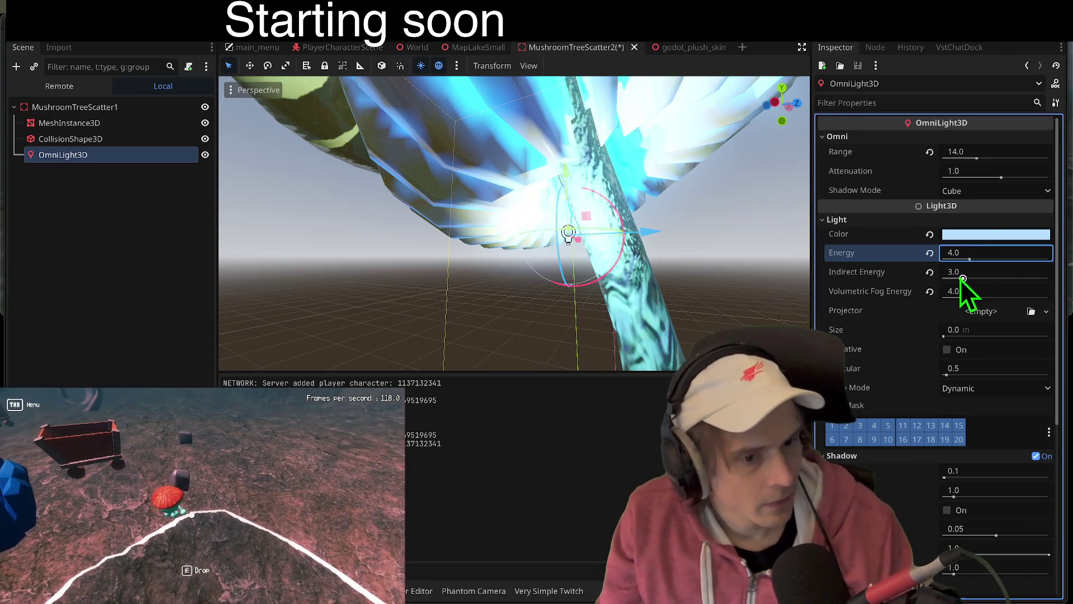
# Step: Reset indirect energy to 1.0, set fog energy 3.492, bake mode Static, attenuation -1.063
pyautogui.click(930, 272)
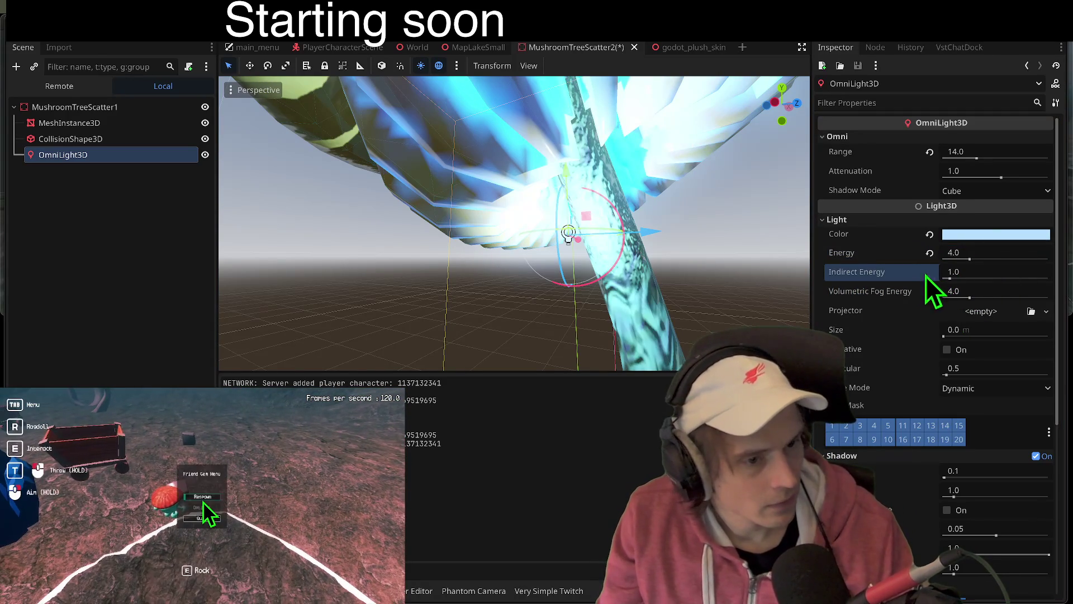
pyautogui.moveTo(970, 298); pyautogui.dragTo(966, 299)
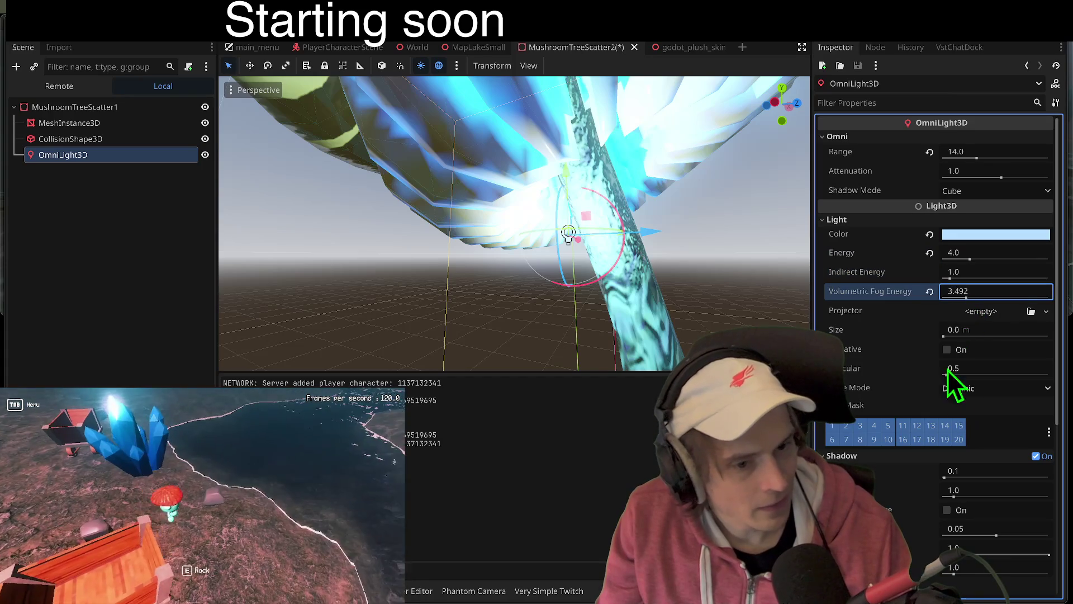
pyautogui.click(983, 394)
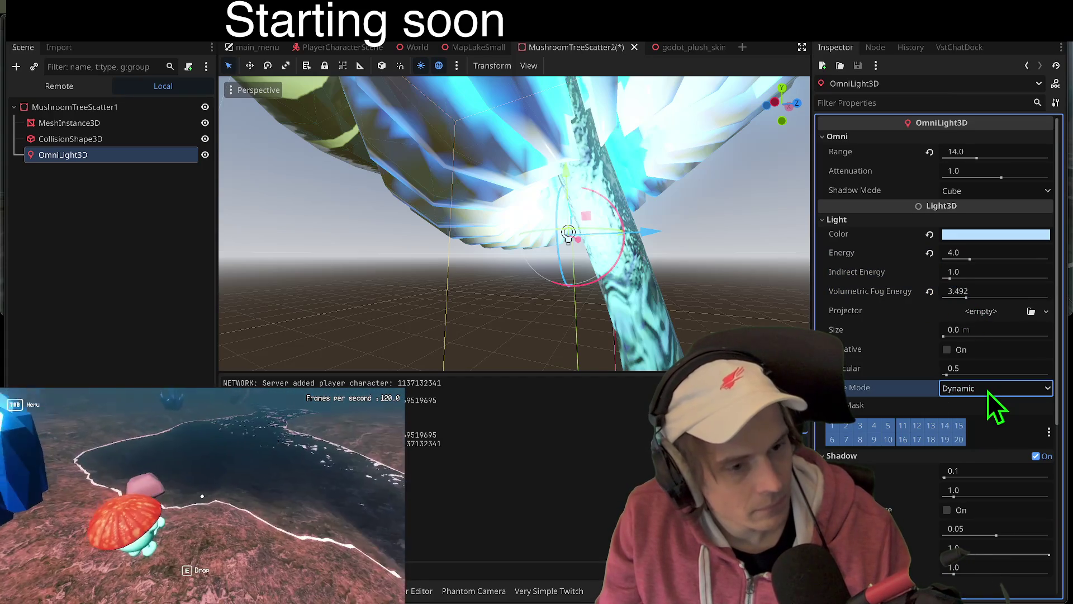
pyautogui.click(977, 420)
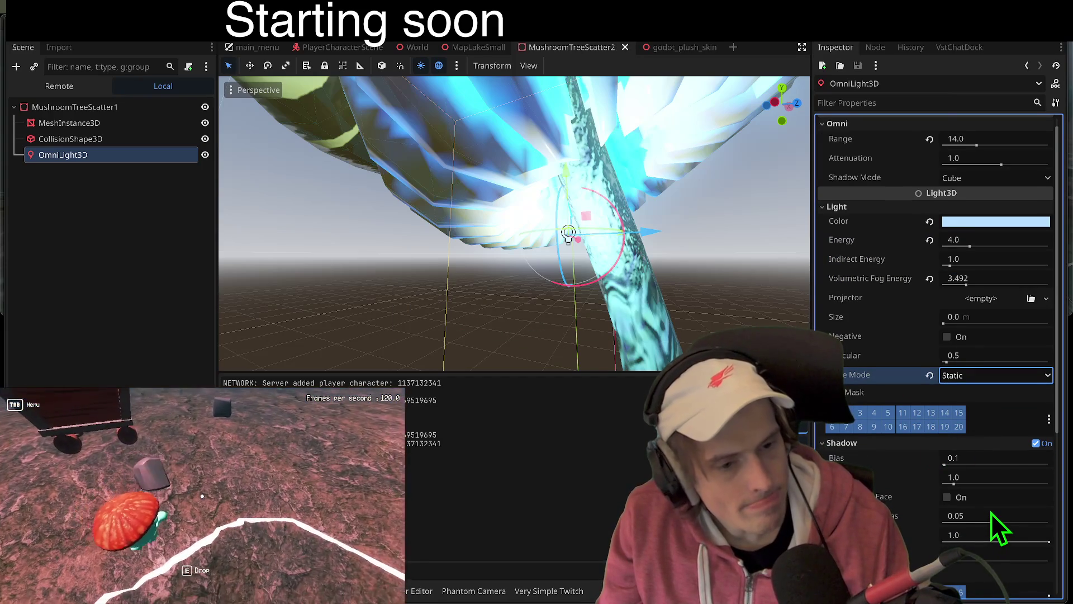
pyautogui.scroll(1, 992, 512)
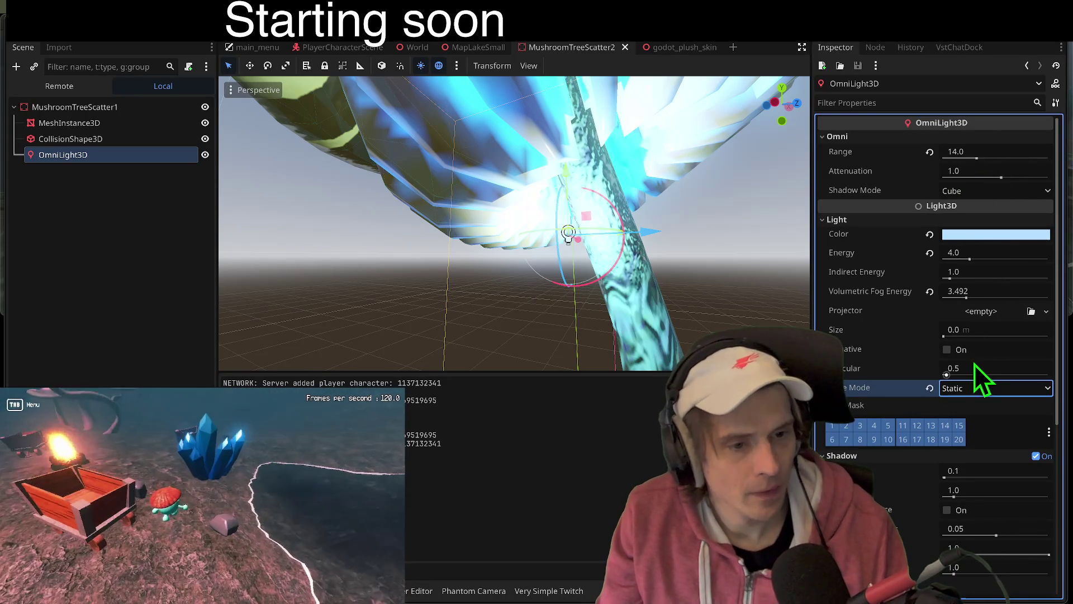
pyautogui.moveTo(1001, 178); pyautogui.dragTo(990, 178)
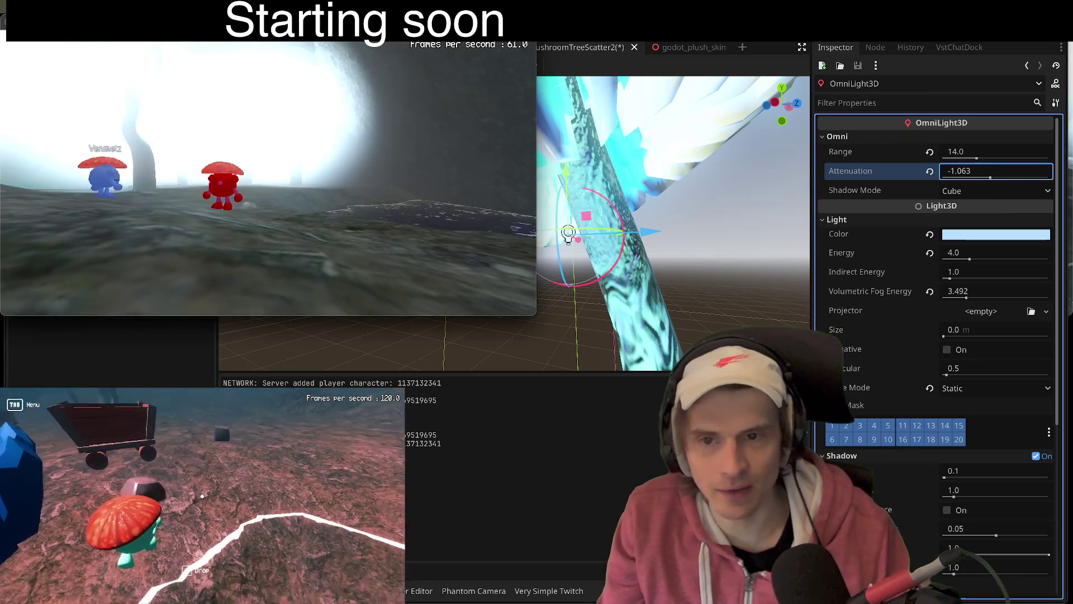
# Step: Set the light's attenuation to 0.8 and preview the glow in the game
pyautogui.click(899, 175)
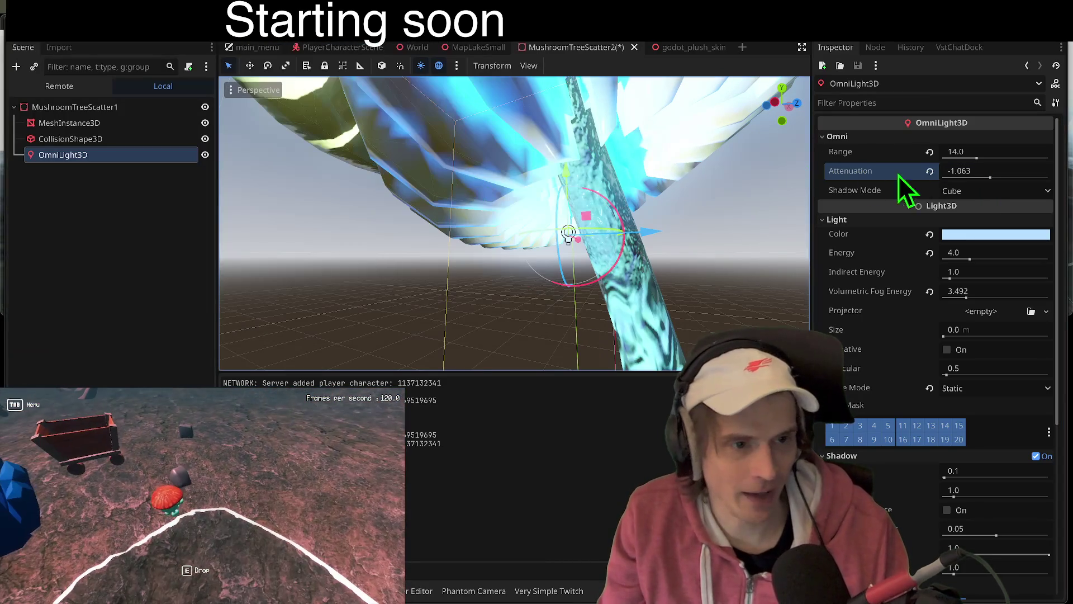
pyautogui.click(1007, 173)
pyautogui.write('0.8')
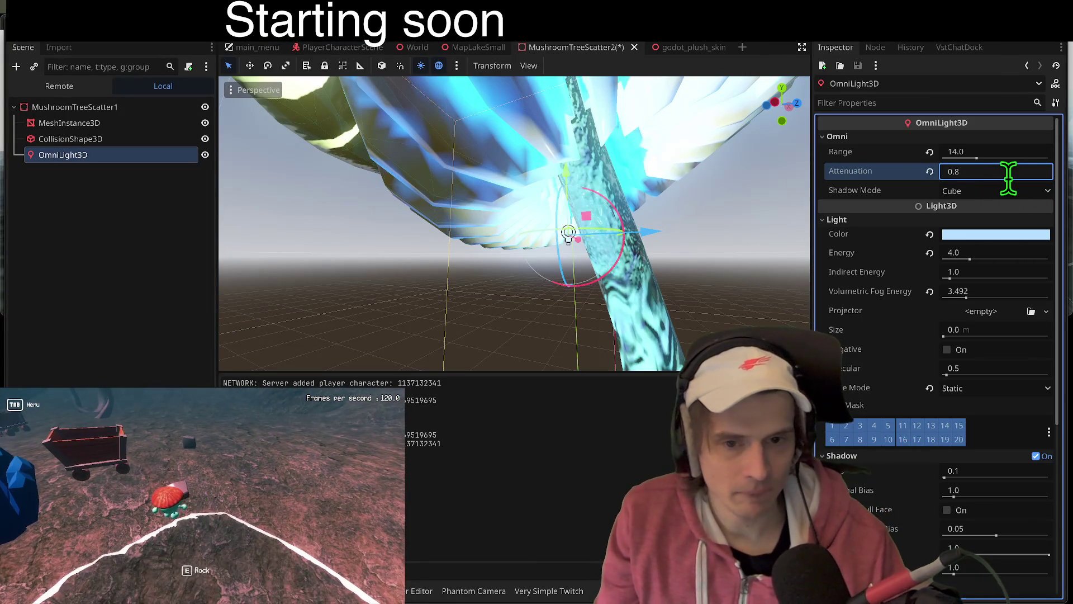
pyautogui.press('Return')
pyautogui.click(206, 508)
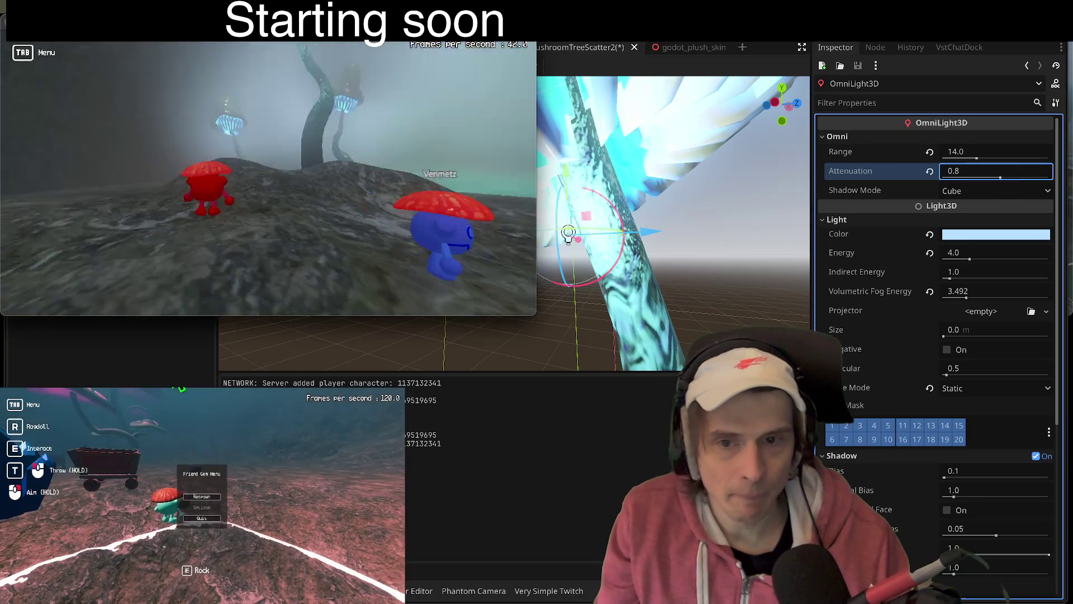
pyautogui.press('w')
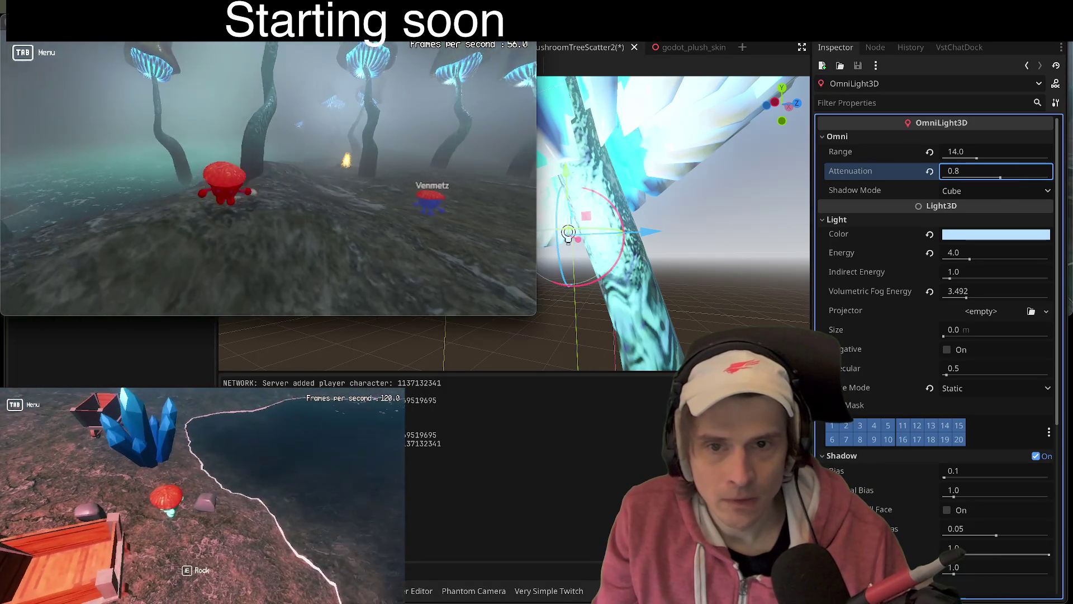
pyautogui.click(807, 183)
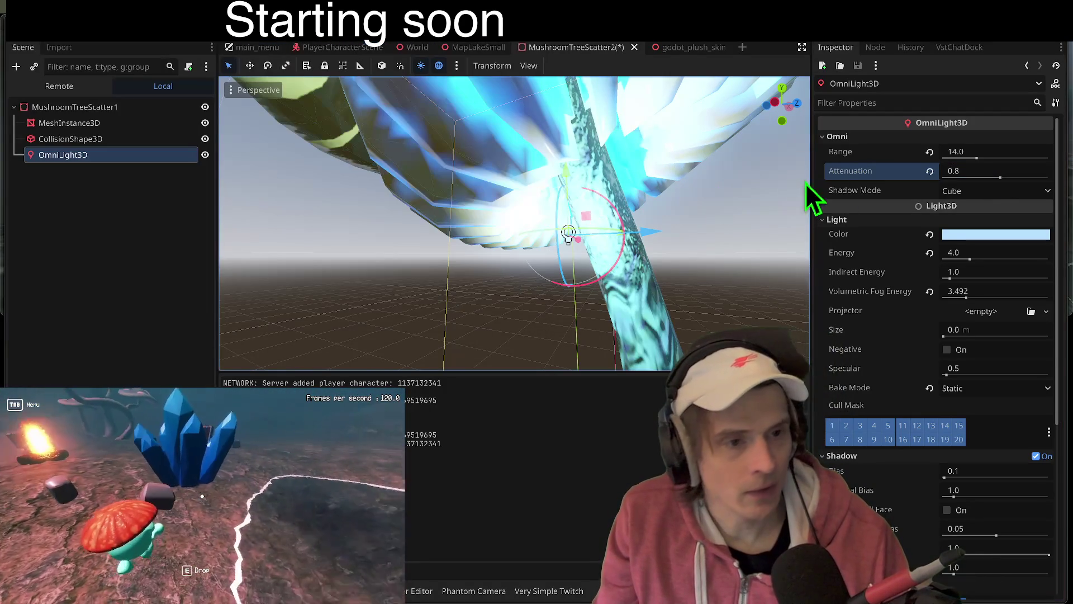
# Step: Cut the light's range from 14.0 to 5.0 and check it in the game
pyautogui.moveTo(978, 157); pyautogui.dragTo(959, 159)
pyautogui.click(969, 151)
pyautogui.write('5')
pyautogui.press('Return')
pyautogui.click(201, 534)
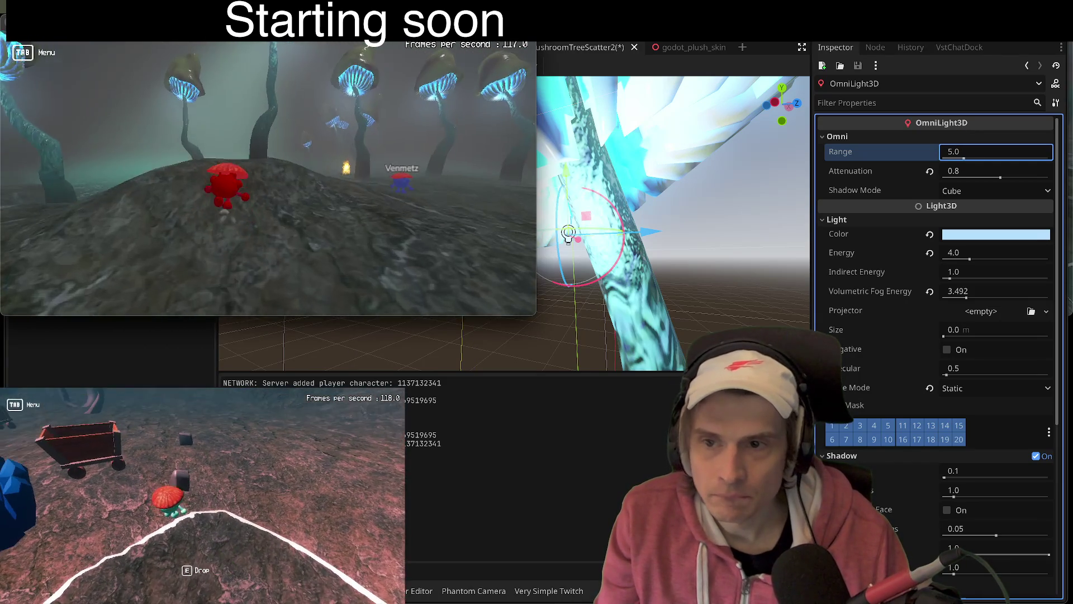
pyautogui.press('Tab')
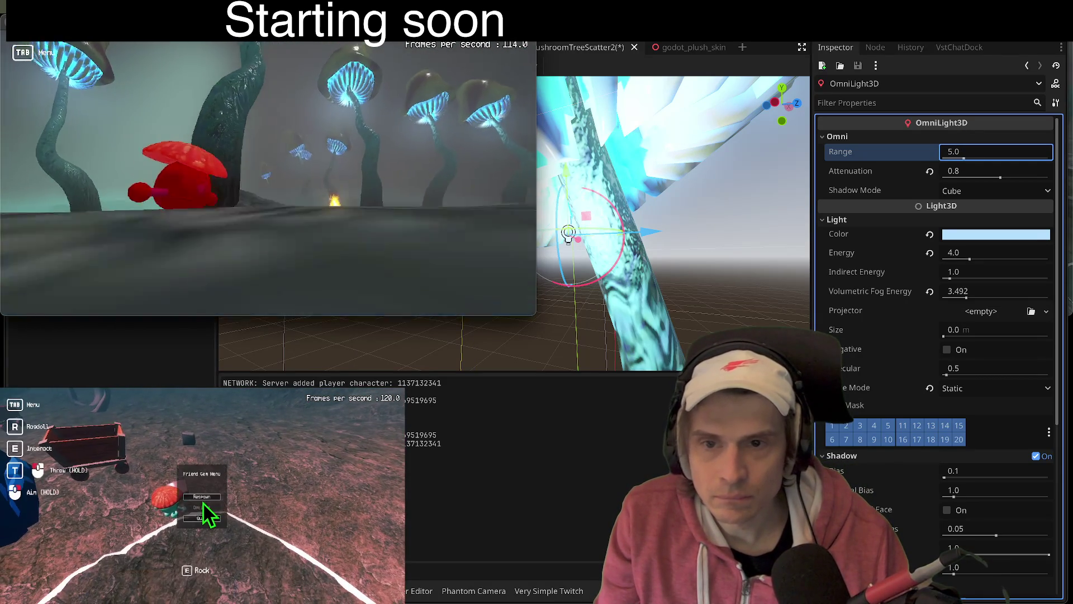
pyautogui.press('Tab')
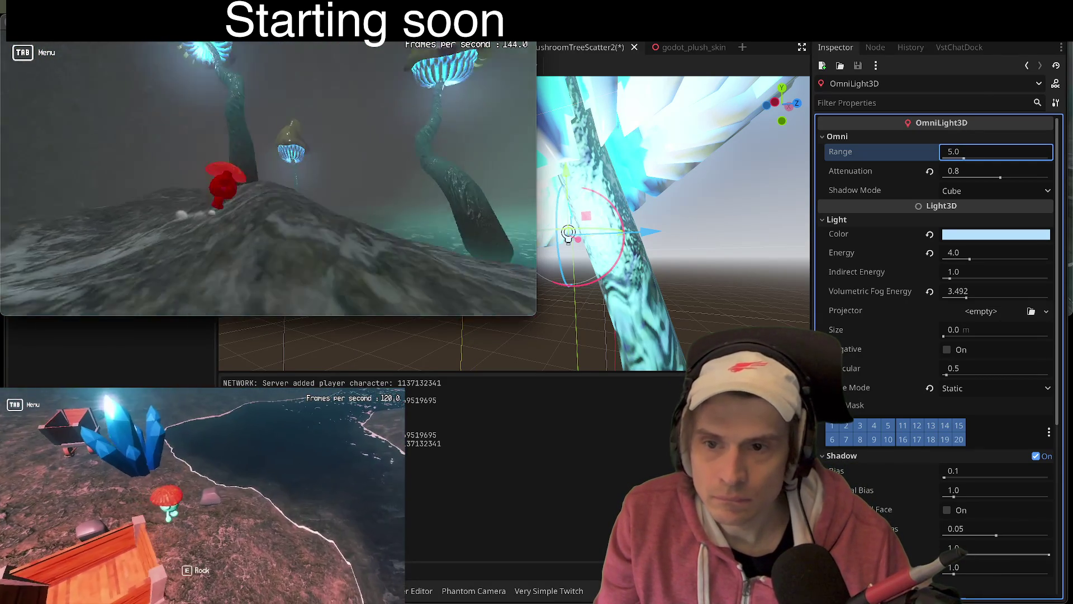
pyautogui.press('e')
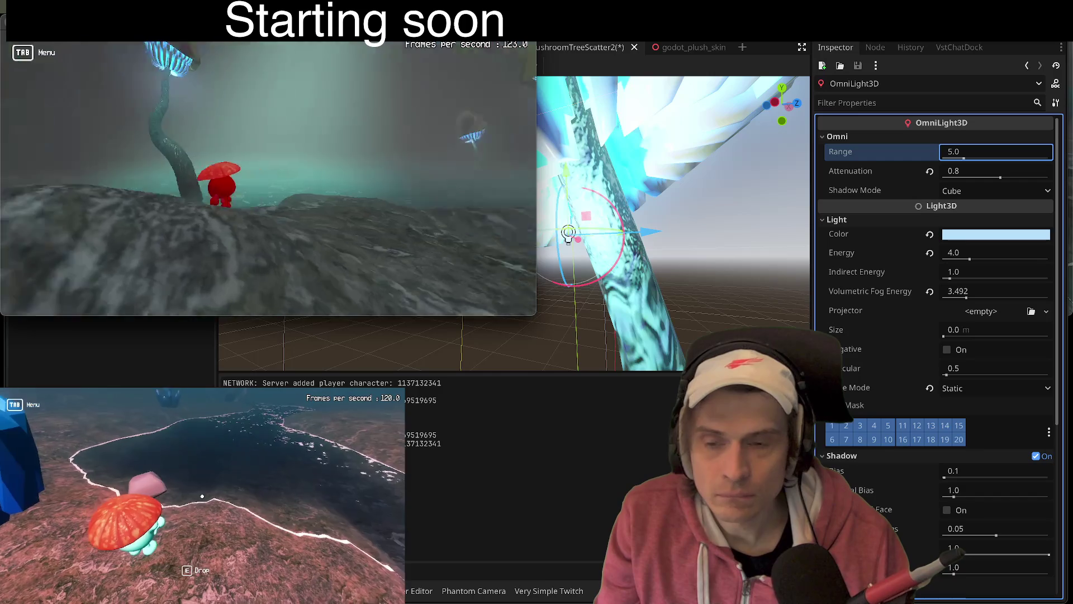
pyautogui.click(283, 185)
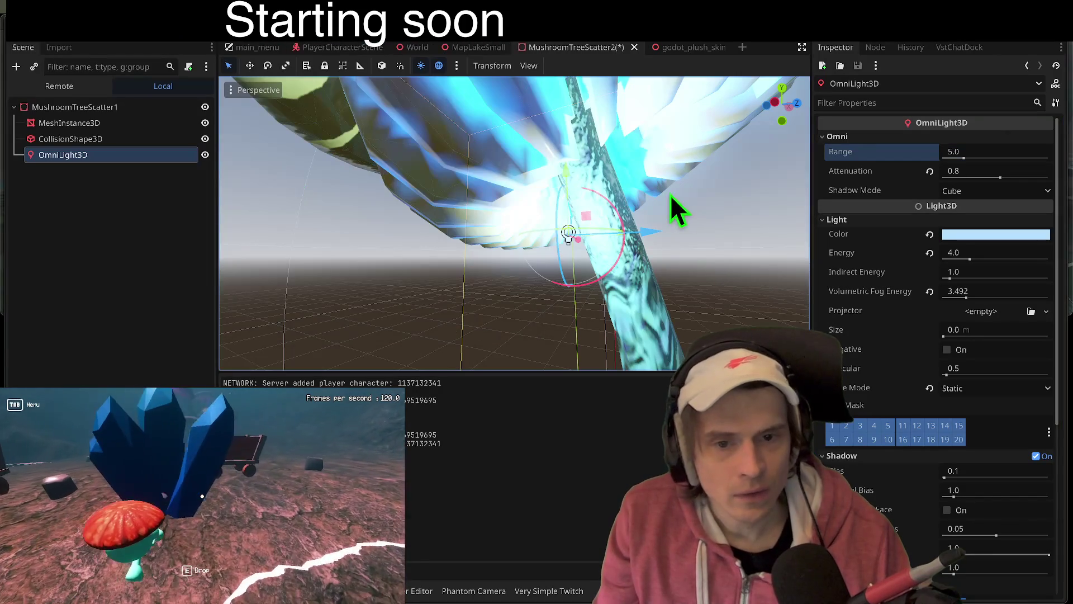
# Step: Nudge the omni light upward, save the mushroom tree scene, recheck in game, and switch to World
pyautogui.moveTo(568, 173); pyautogui.dragTo(570, 140)
pyautogui.hotkey('ctrl', 's')
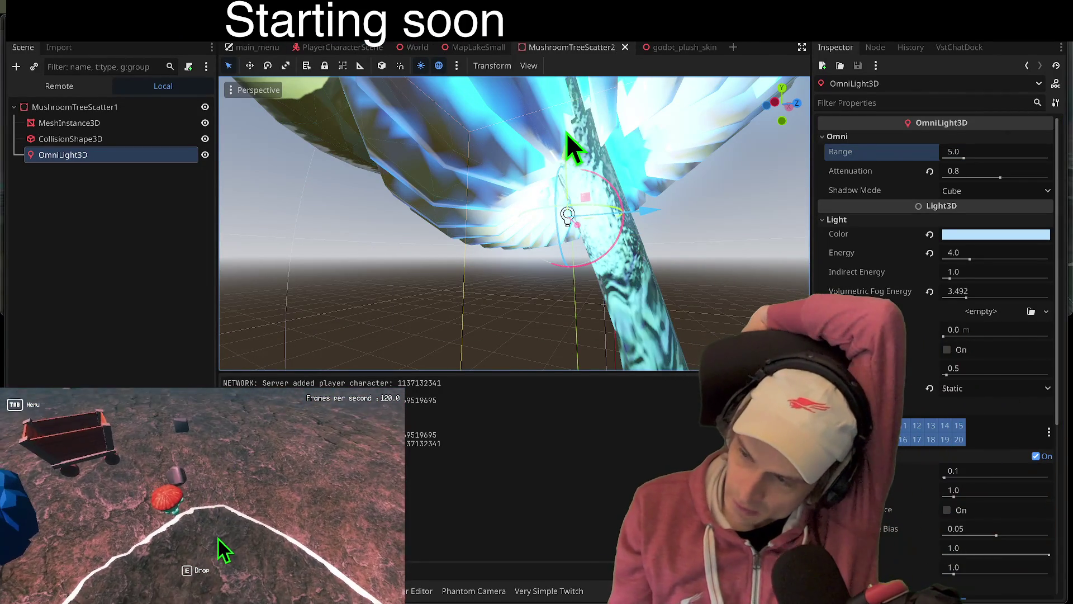
pyautogui.hotkey('alt', 'Tab')
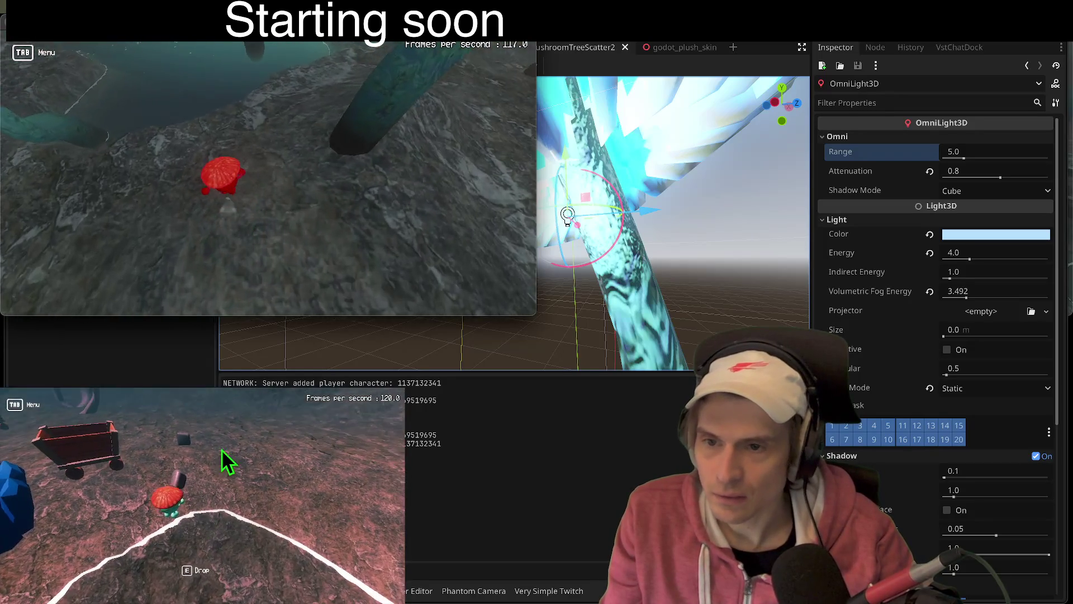
pyautogui.click(269, 176)
pyautogui.hotkey('ctrl', 's')
pyautogui.hotkey('ctrl', 'shift', 'Tab')
pyautogui.hotkey('ctrl', 'shift', 'Tab')
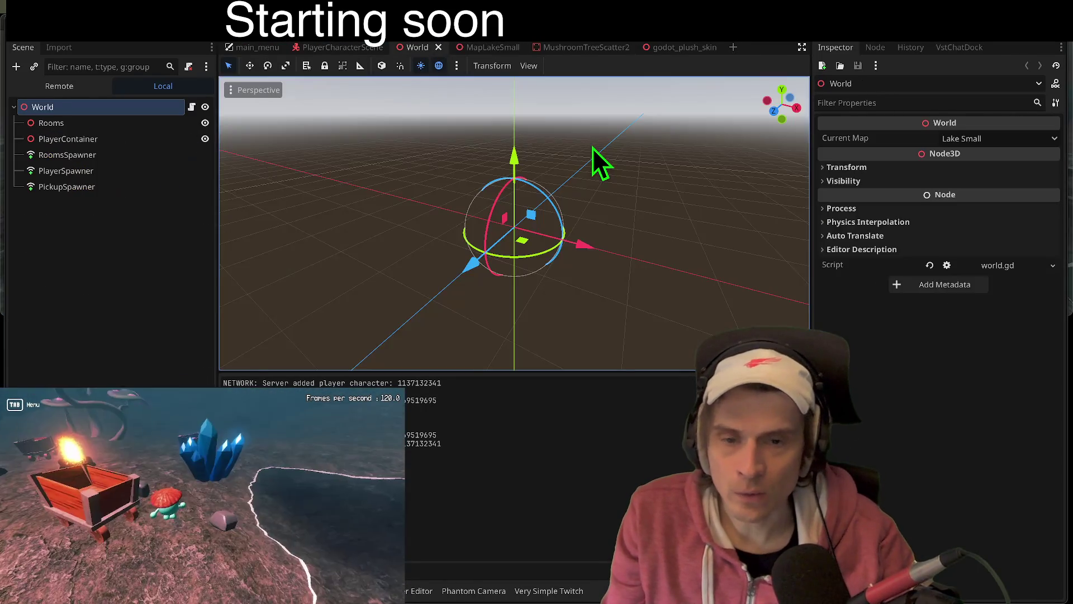
# Step: In MapLakeSmall, select the lake's plane mesh and inspect its water material settings
pyautogui.hotkey('ctrl', 'Tab')
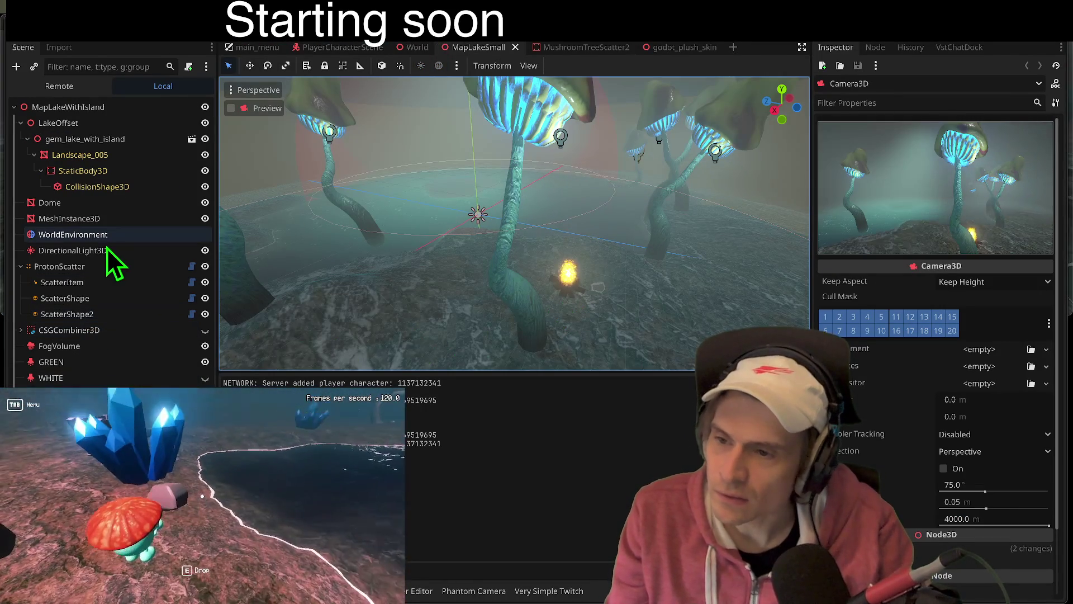
pyautogui.click(78, 267)
pyautogui.click(101, 218)
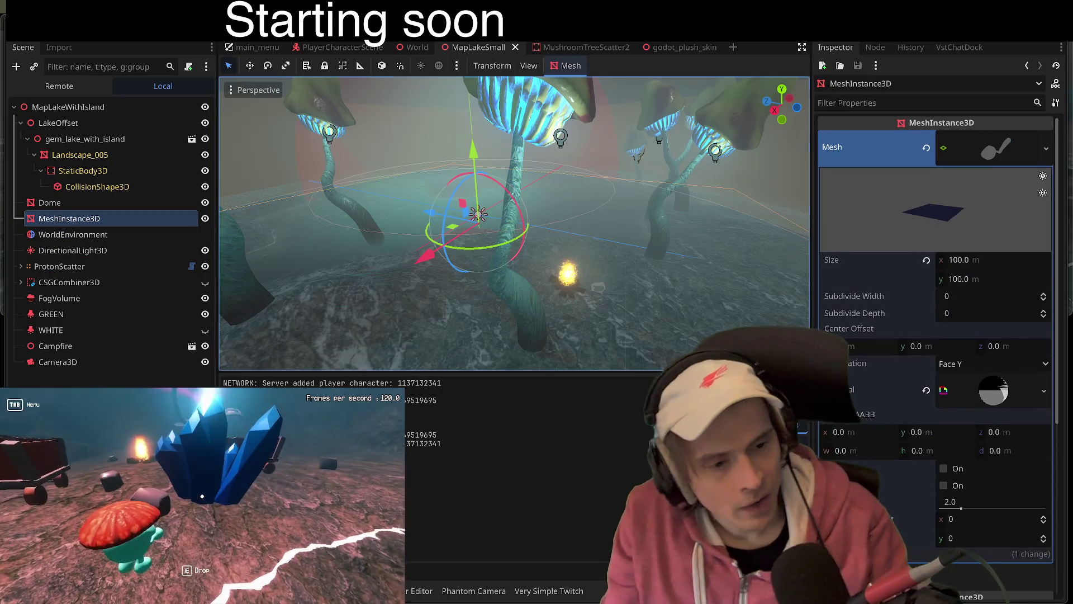
pyautogui.click(1009, 391)
pyautogui.scroll(-5, 1015, 391)
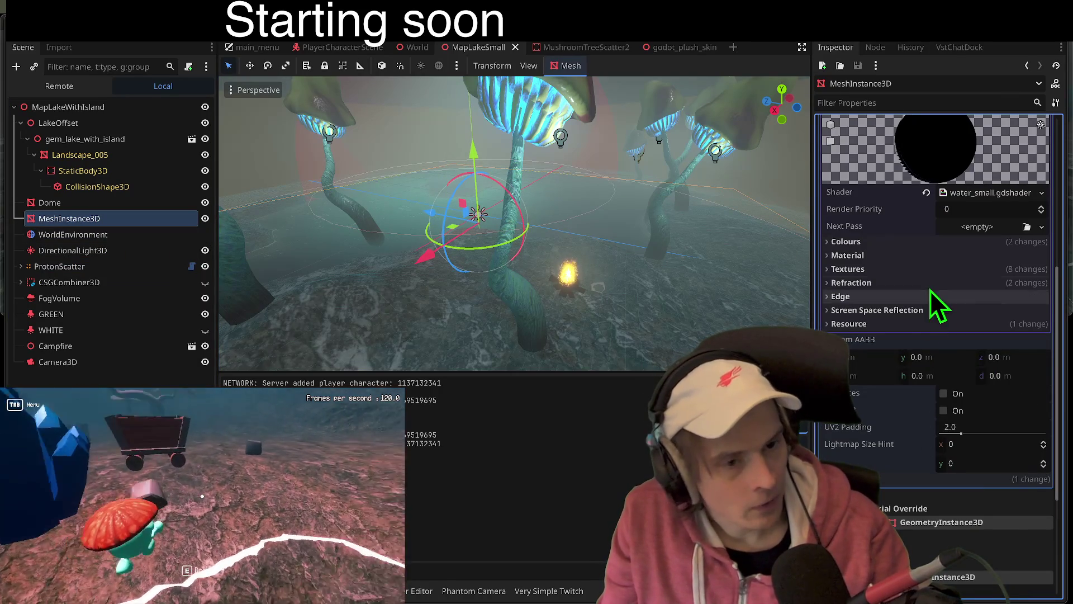
pyautogui.click(945, 270)
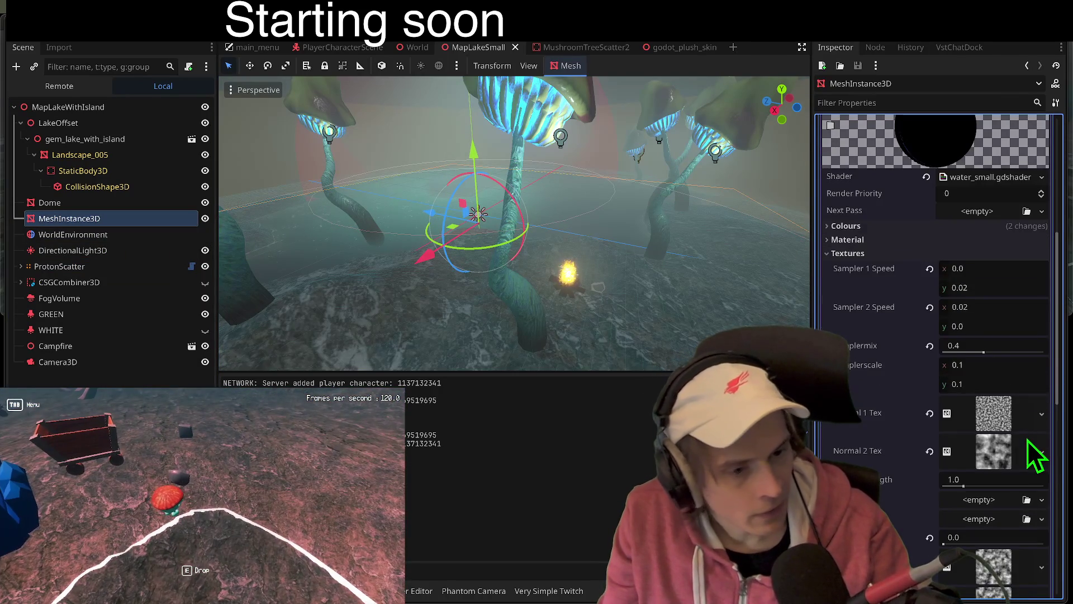
pyautogui.scroll(-3, 1027, 441)
# Step: Rename the MeshInstance3D water plane node to 'Water'
pyautogui.click(80, 220)
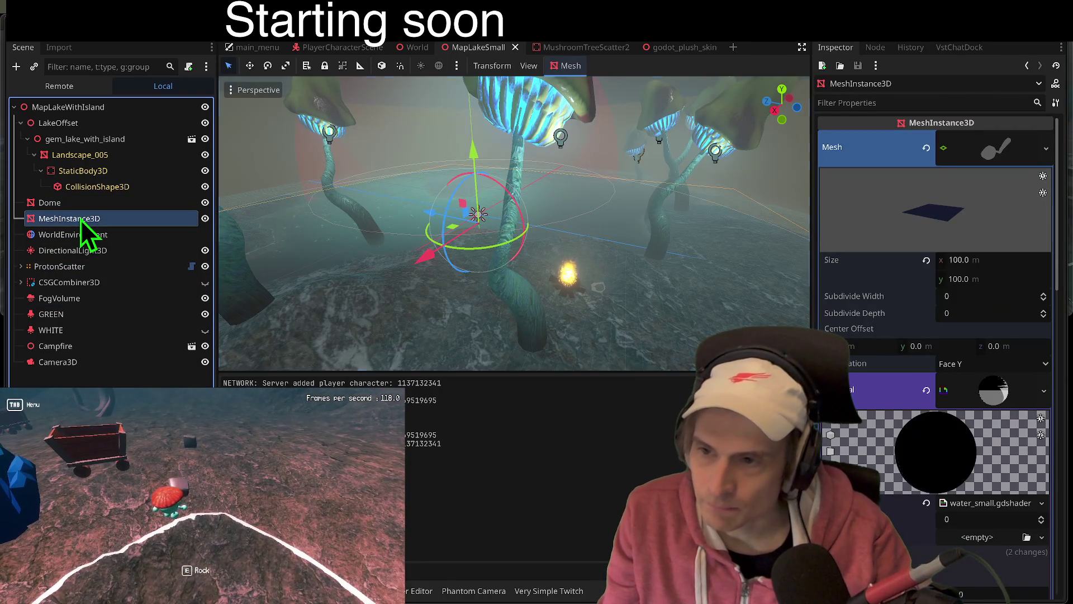
pyautogui.click(80, 219)
pyautogui.write('LAke')
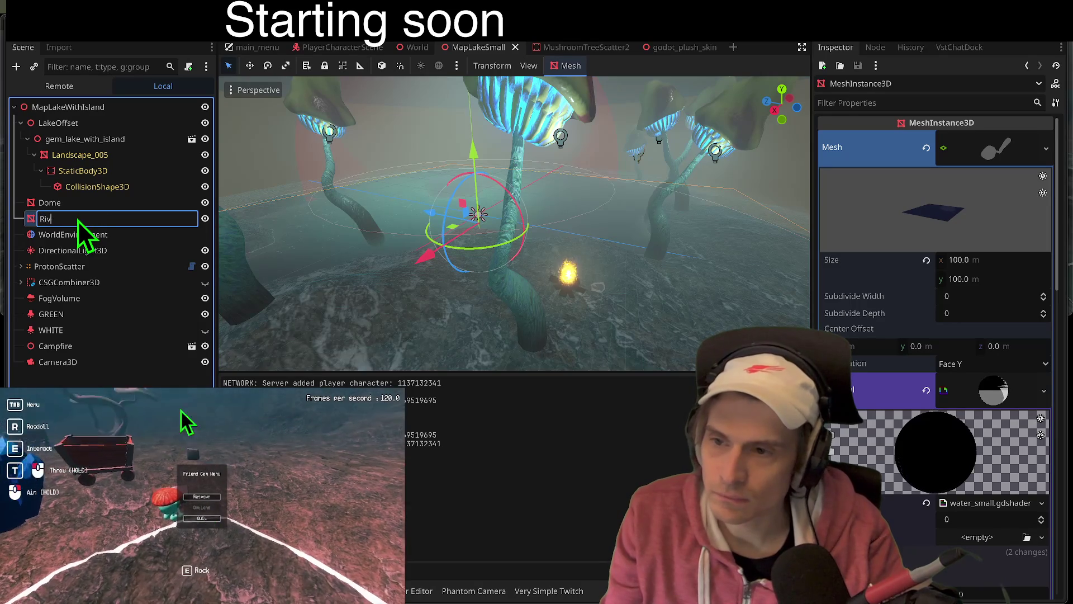
pyautogui.press('BackSpace')
pyautogui.press('BackSpace')
pyautogui.press('BackSpace')
pyautogui.write('Water')
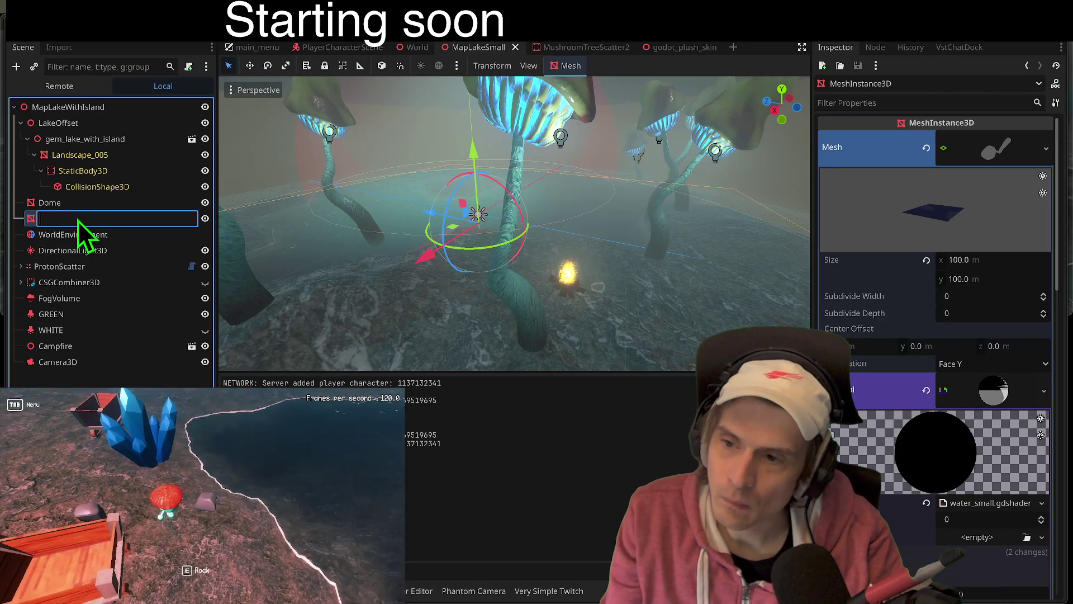
pyautogui.press('Return')
pyautogui.click(84, 205)
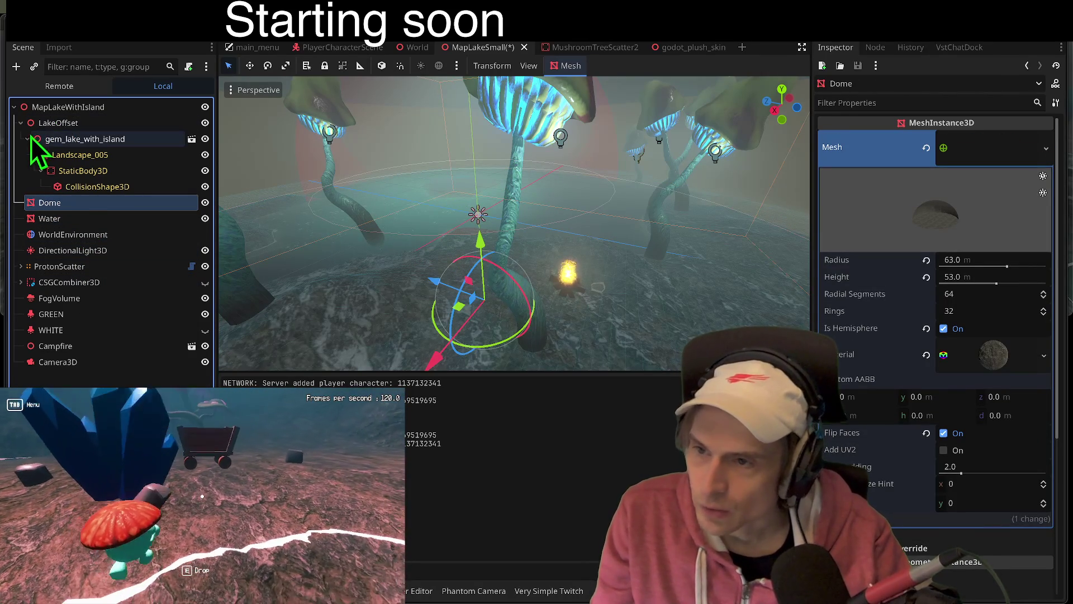
# Step: Select Landscape_005 and expand its Surface 0 material
pyautogui.click(69, 188)
pyautogui.click(72, 172)
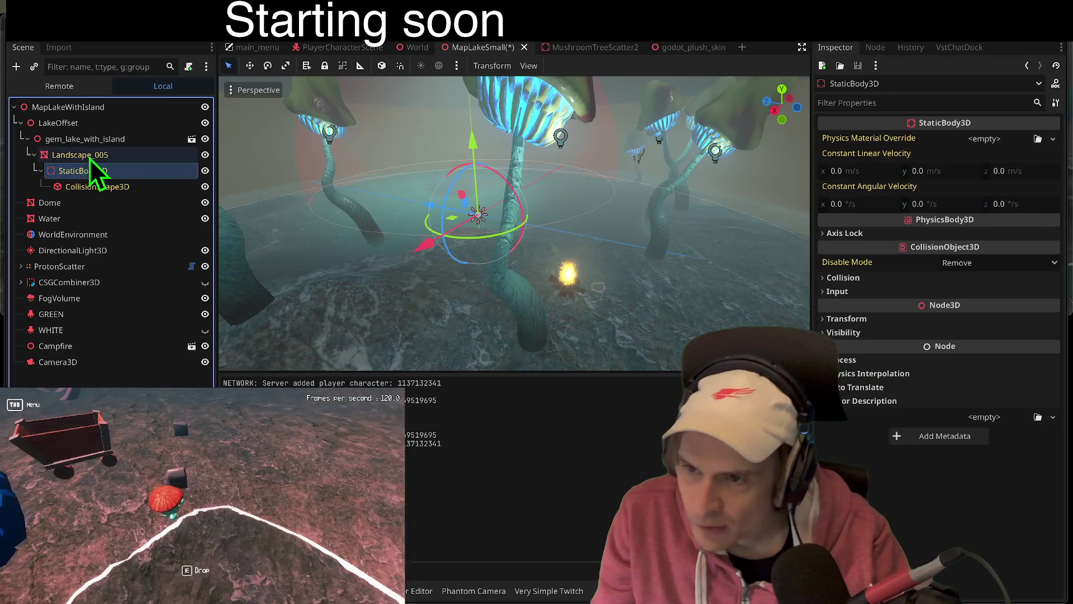
pyautogui.click(90, 157)
pyautogui.click(998, 442)
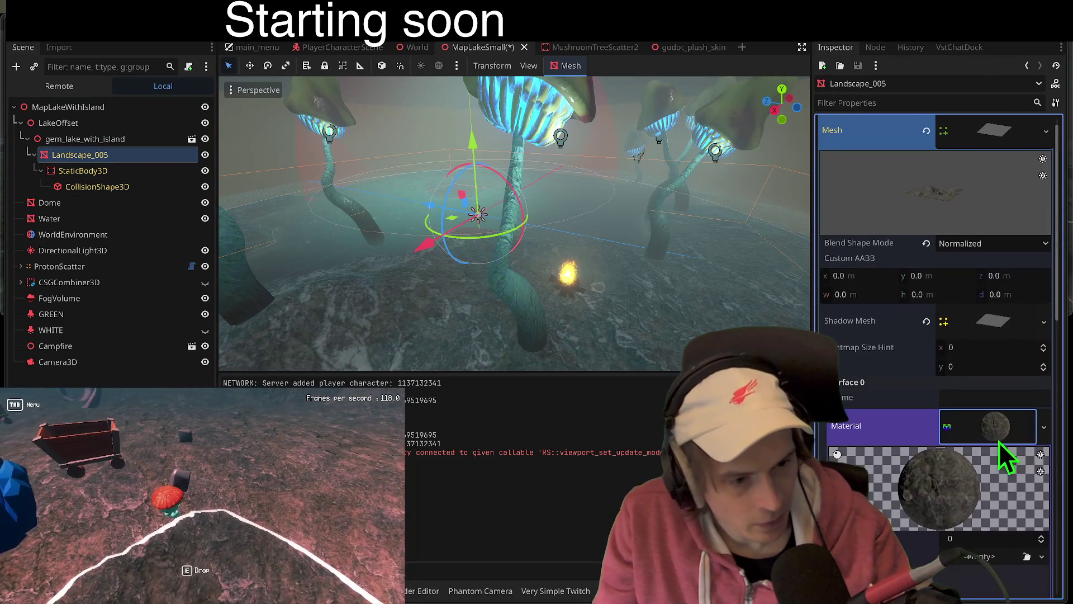
pyautogui.scroll(-5, 1001, 447)
pyautogui.scroll(1, 999, 443)
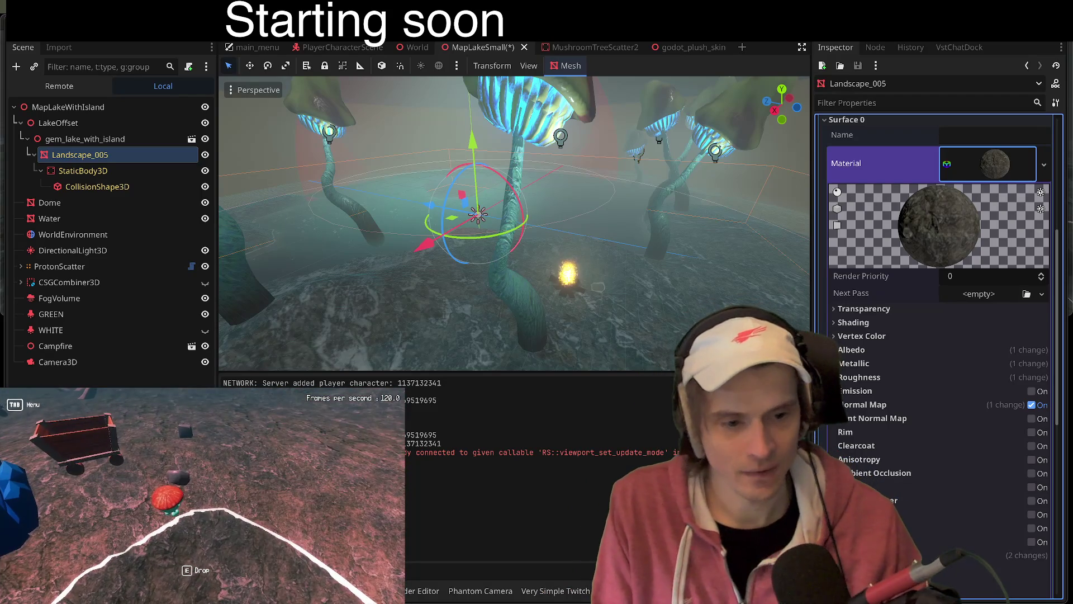
# Step: Set the ground material's Specular to 0.2 under Metallic and save MapLakeSmall
pyautogui.click(907, 349)
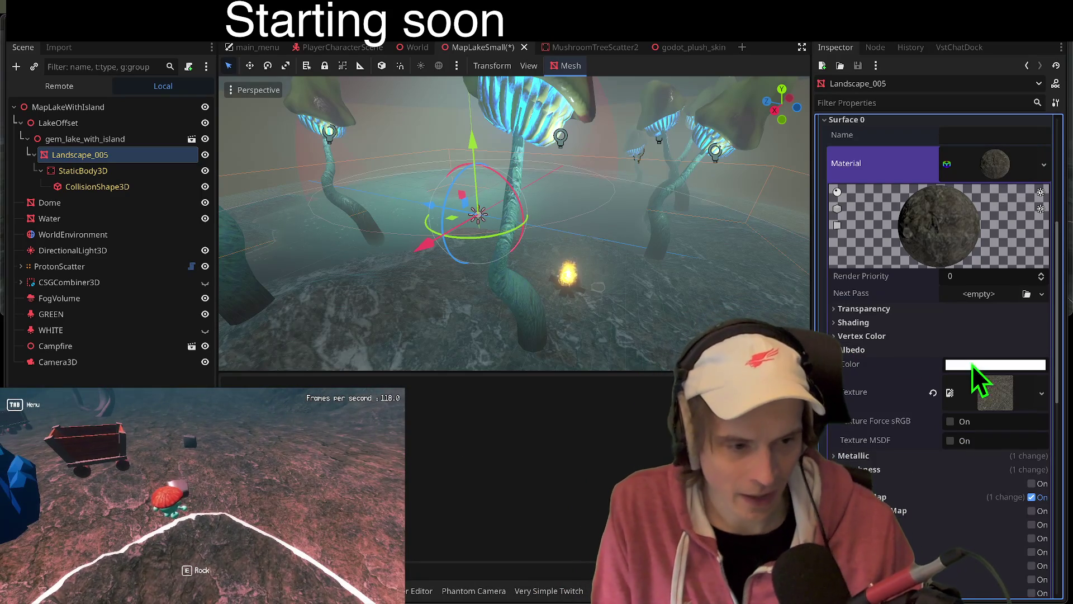
pyautogui.scroll(-5, 1015, 411)
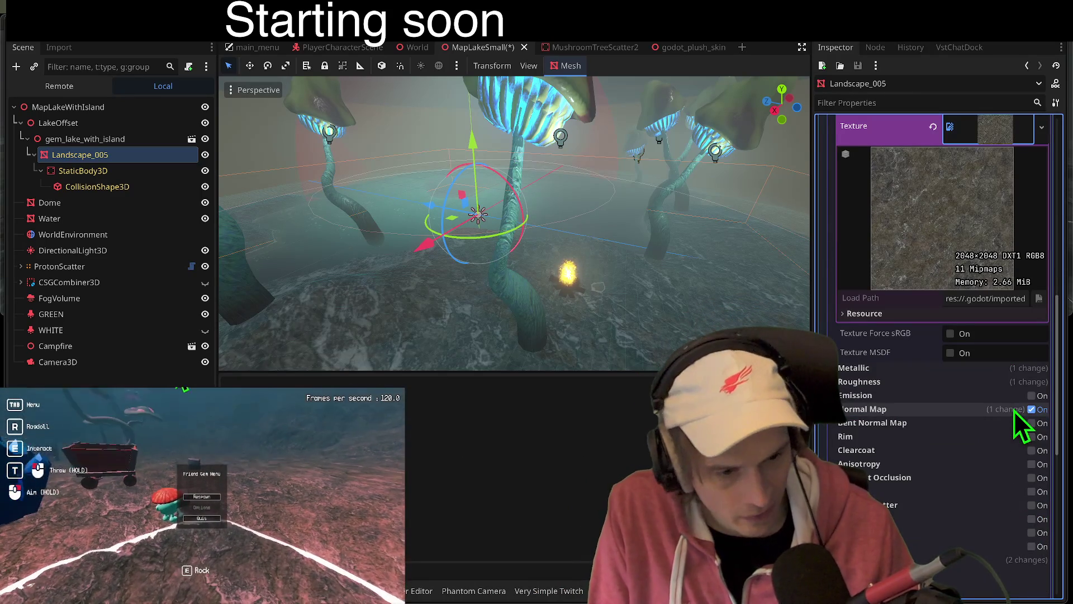
pyautogui.scroll(3, 963, 339)
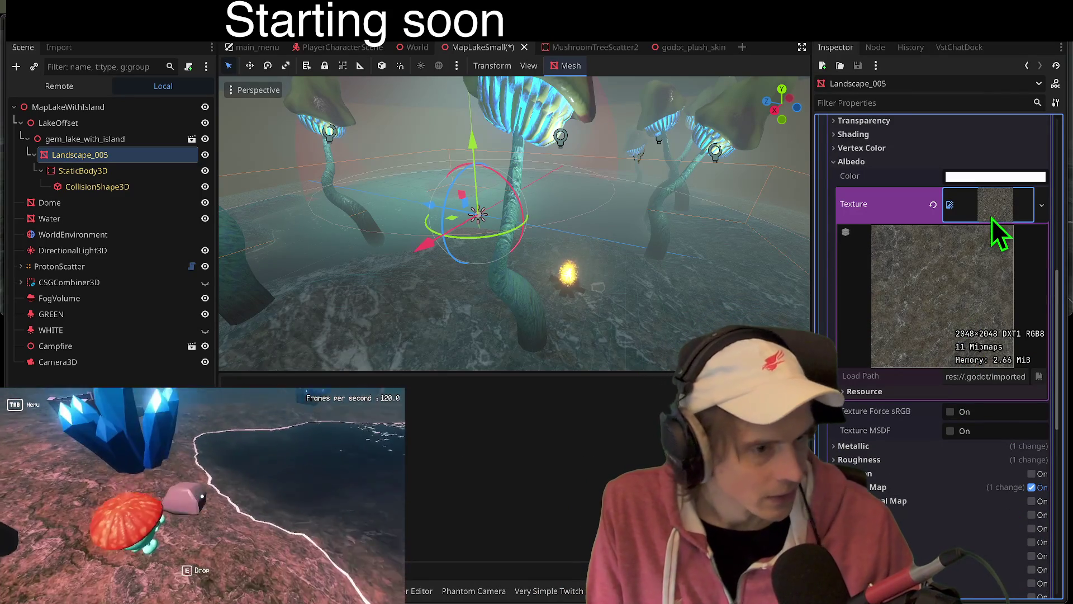
pyautogui.scroll(-1, 977, 322)
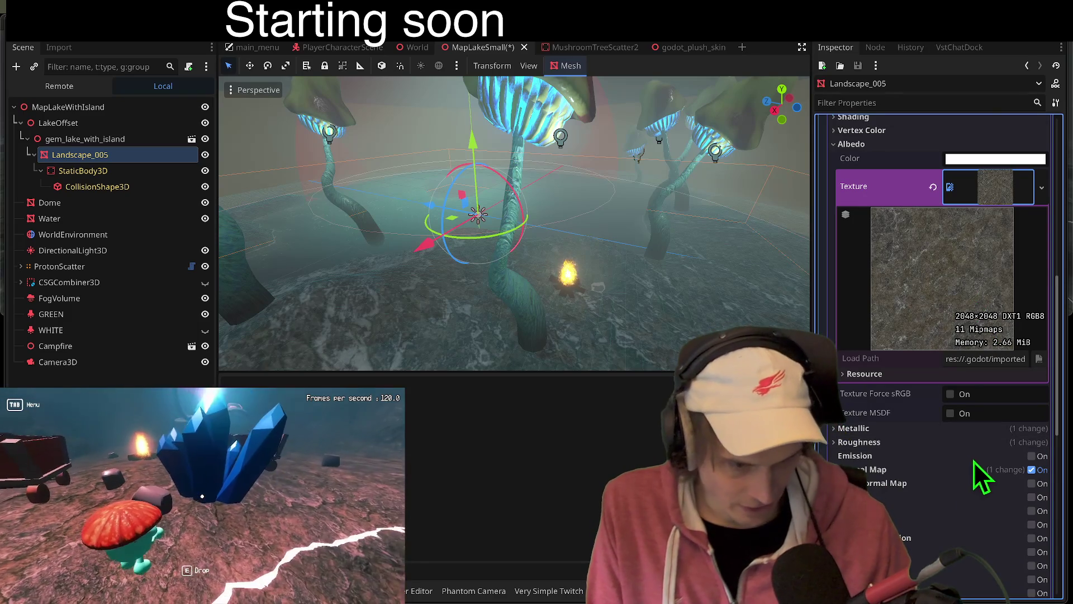
pyautogui.scroll(-3, 984, 459)
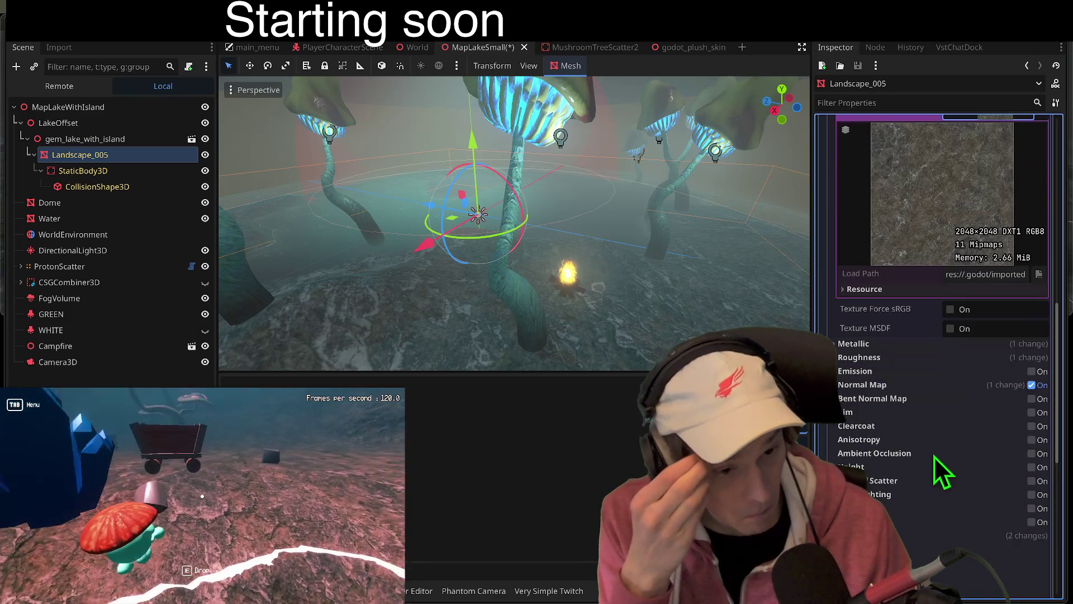
pyautogui.click(847, 355)
pyautogui.click(850, 343)
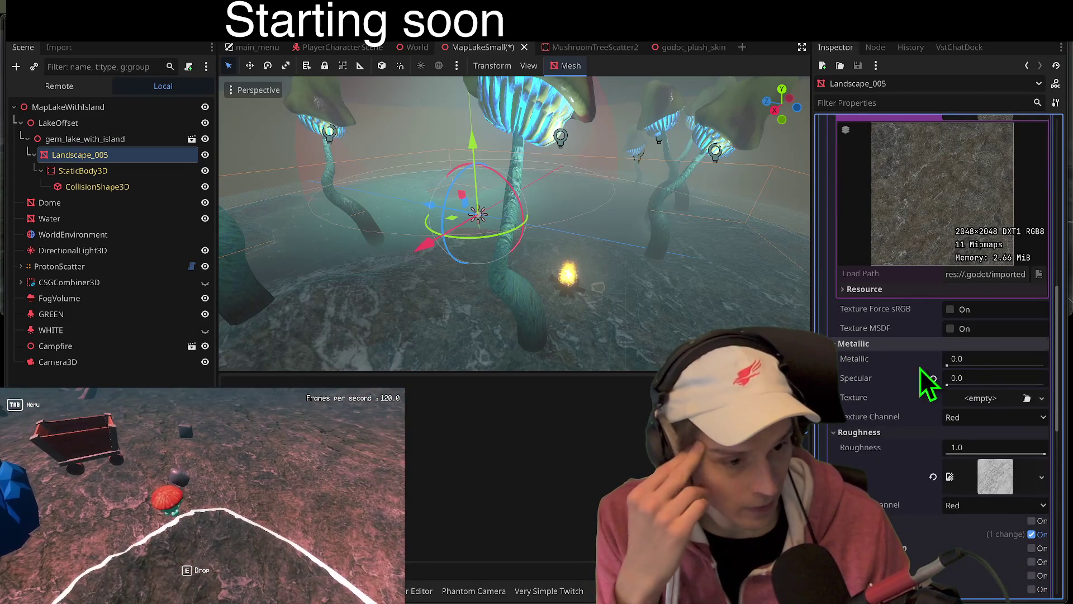
pyautogui.click(972, 378)
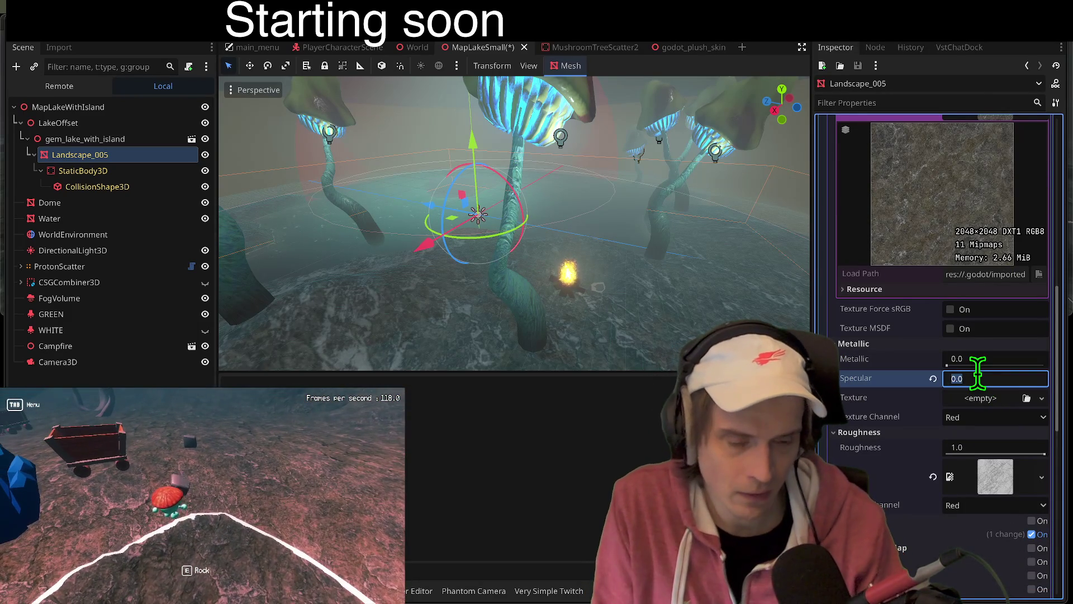
pyautogui.write('0.2')
pyautogui.hotkey('ctrl', 's')
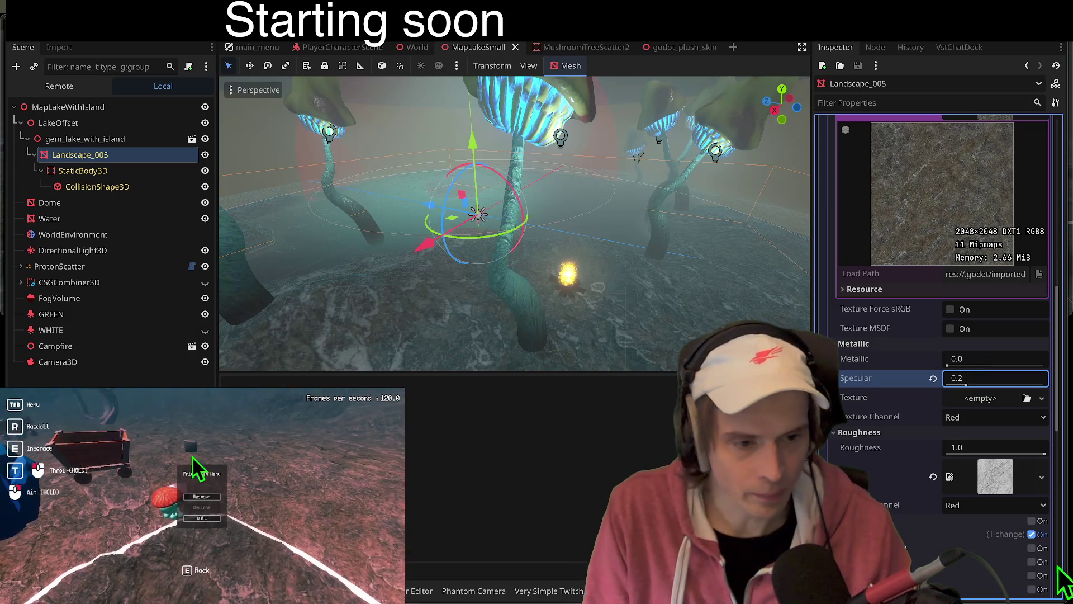
pyautogui.scroll(-10, 967, 450)
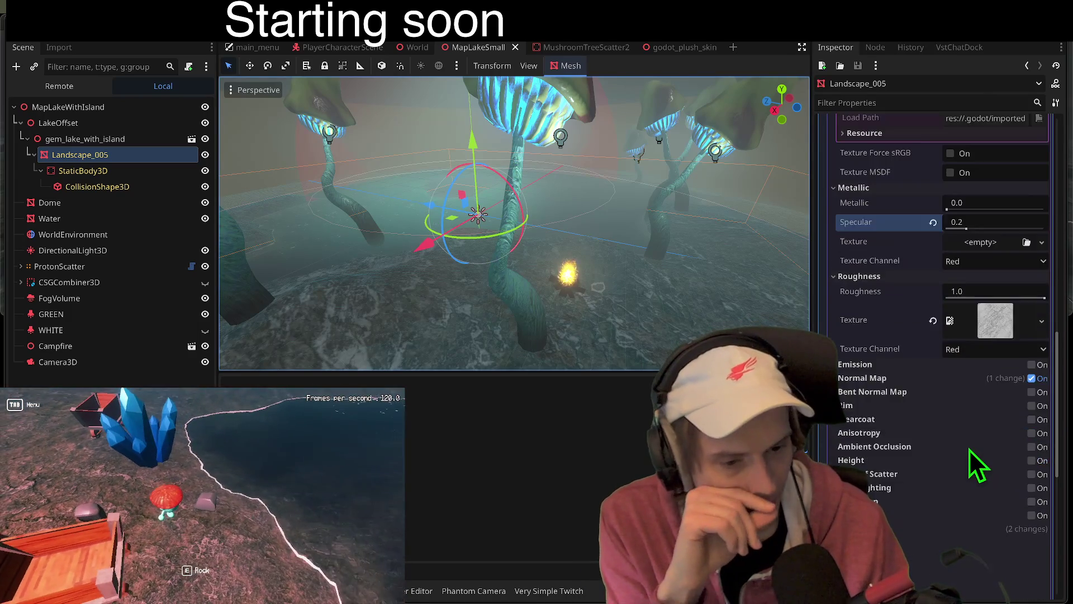
pyautogui.scroll(15, 884, 224)
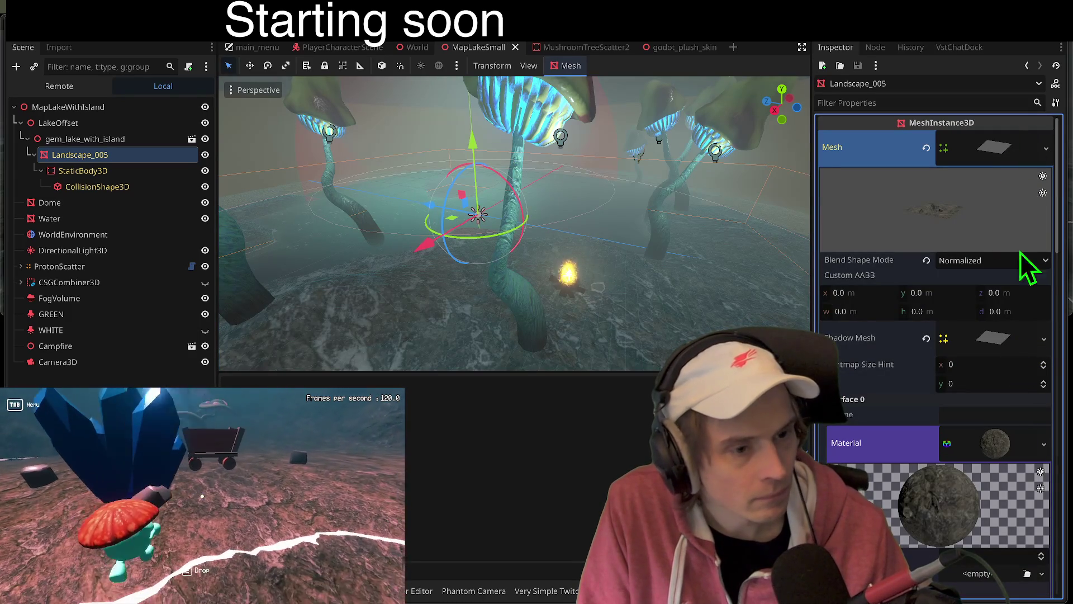
# Step: Choose Save As on the landscape's surface material resource
pyautogui.rightClick(1011, 146)
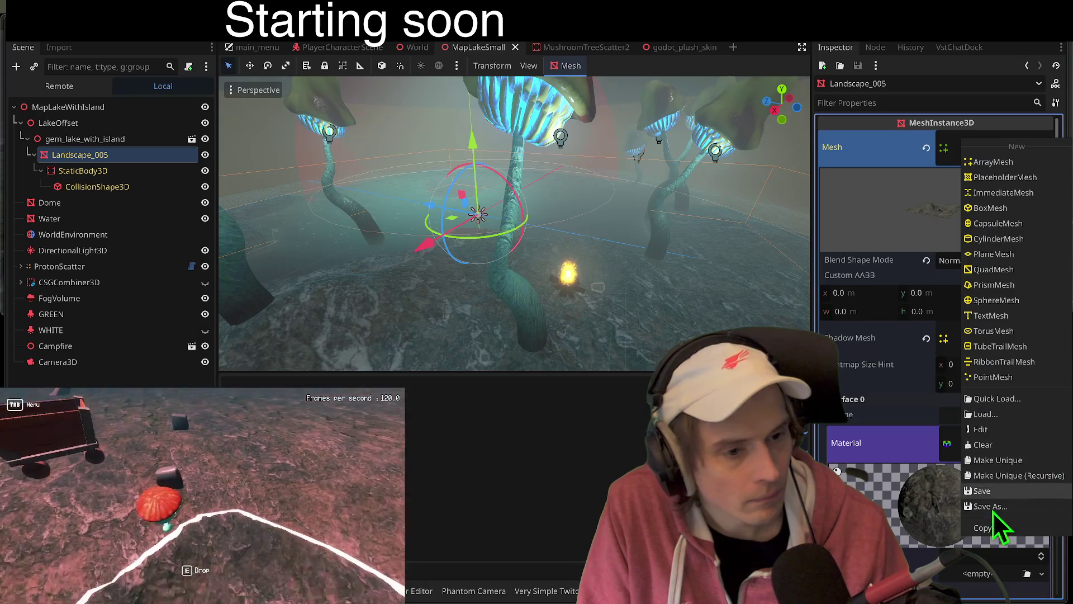
pyautogui.rightClick(1019, 489)
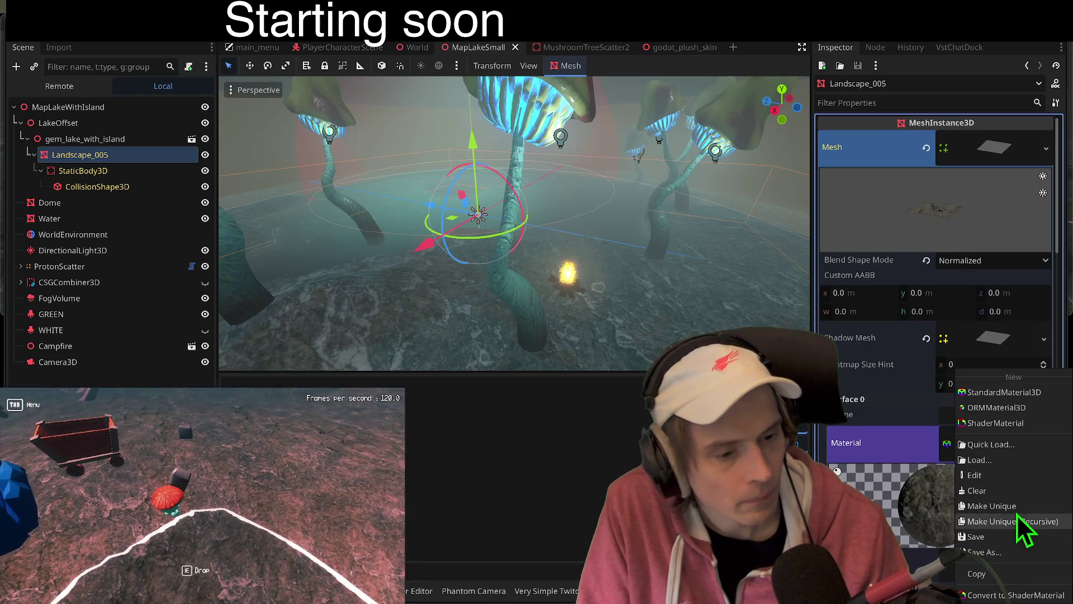
pyautogui.click(1012, 506)
pyautogui.rightClick(871, 447)
pyautogui.rightClick(979, 438)
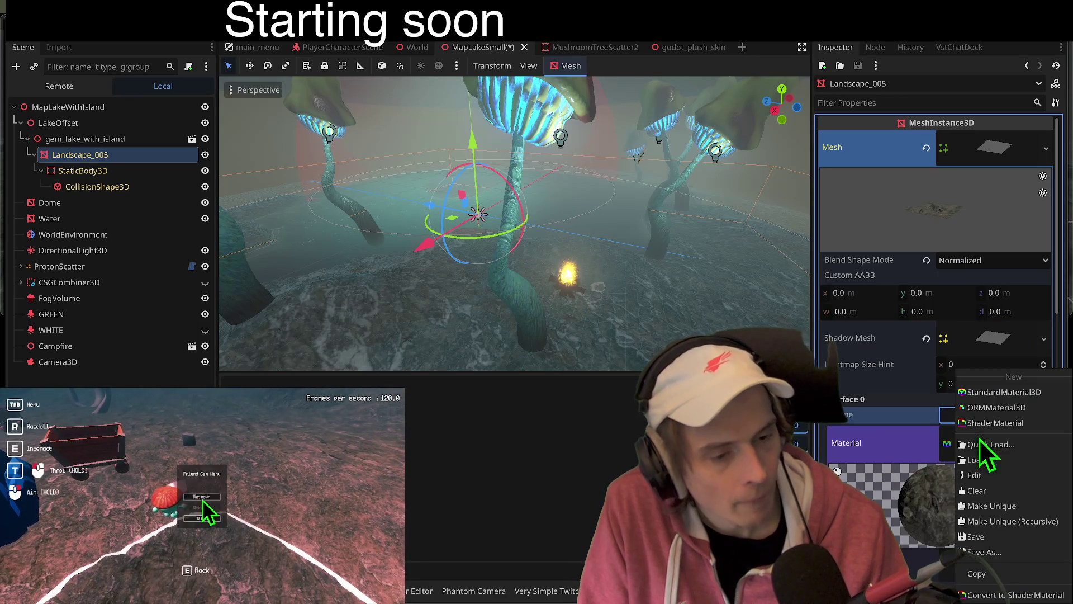
pyautogui.click(1012, 550)
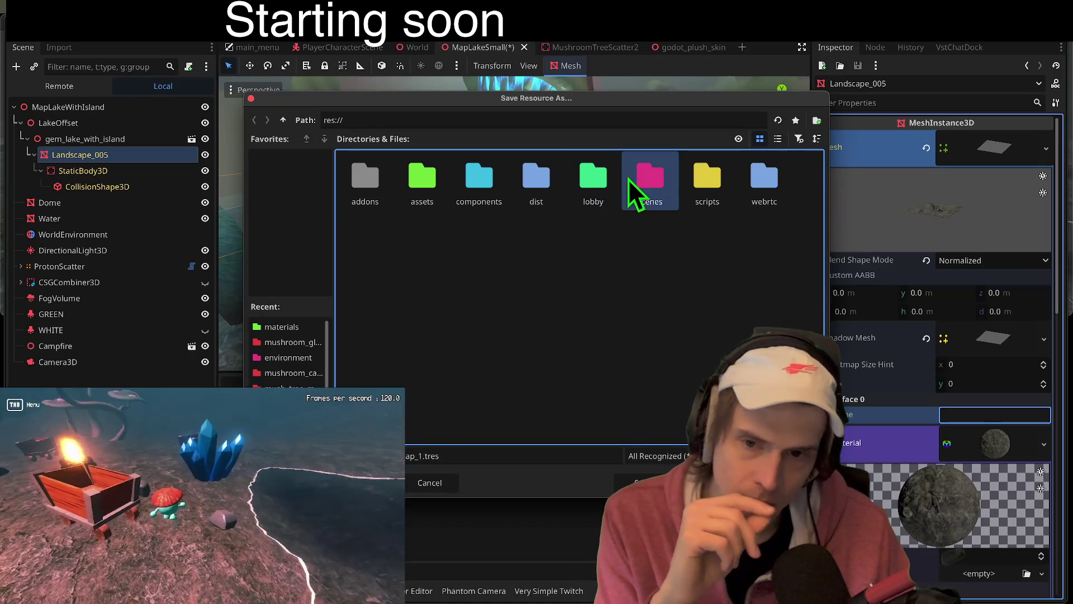
# Step: Save the material as a .tres file in res://scenes/environment
pyautogui.doubleClick(643, 182)
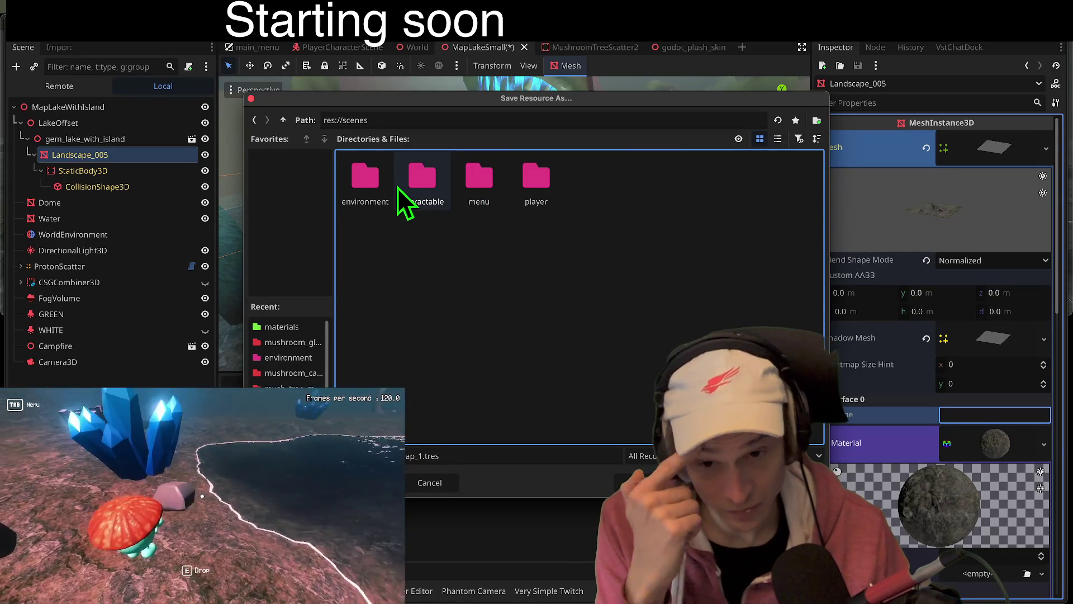
pyautogui.doubleClick(400, 187)
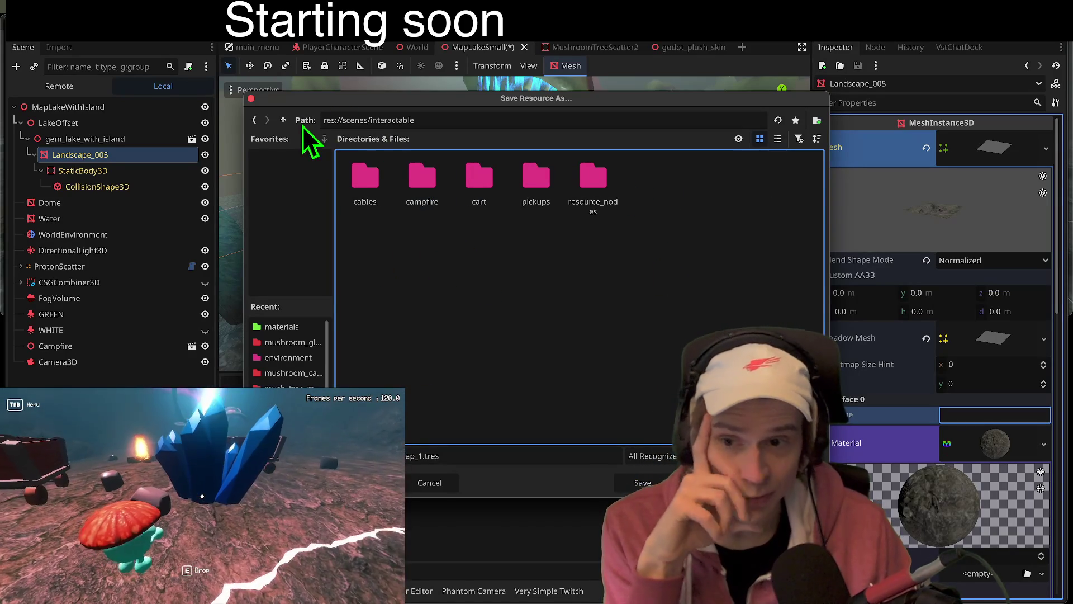
pyautogui.click(287, 121)
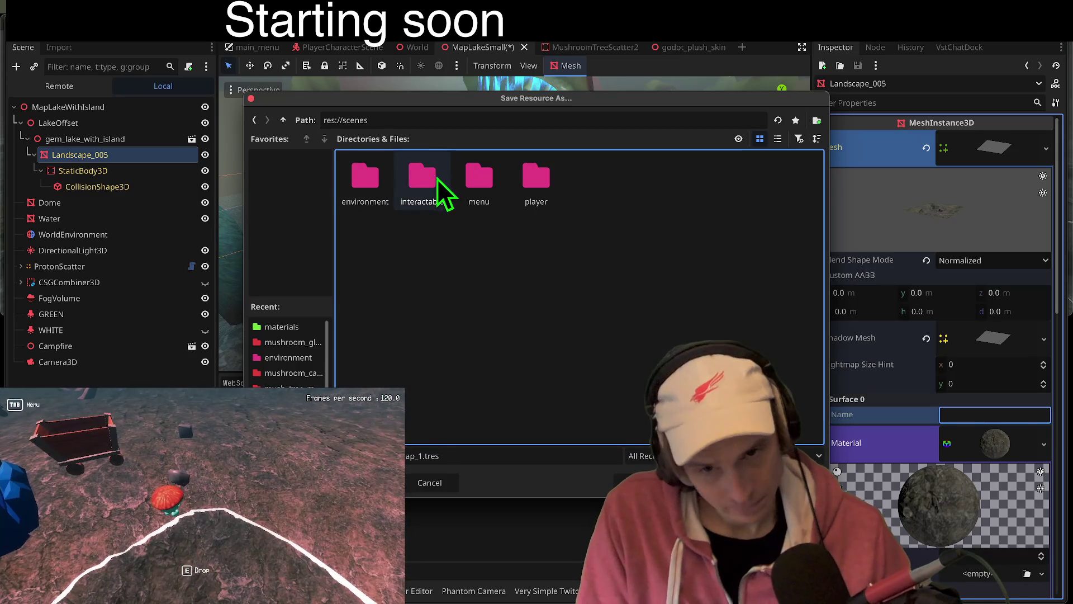
pyautogui.doubleClick(378, 160)
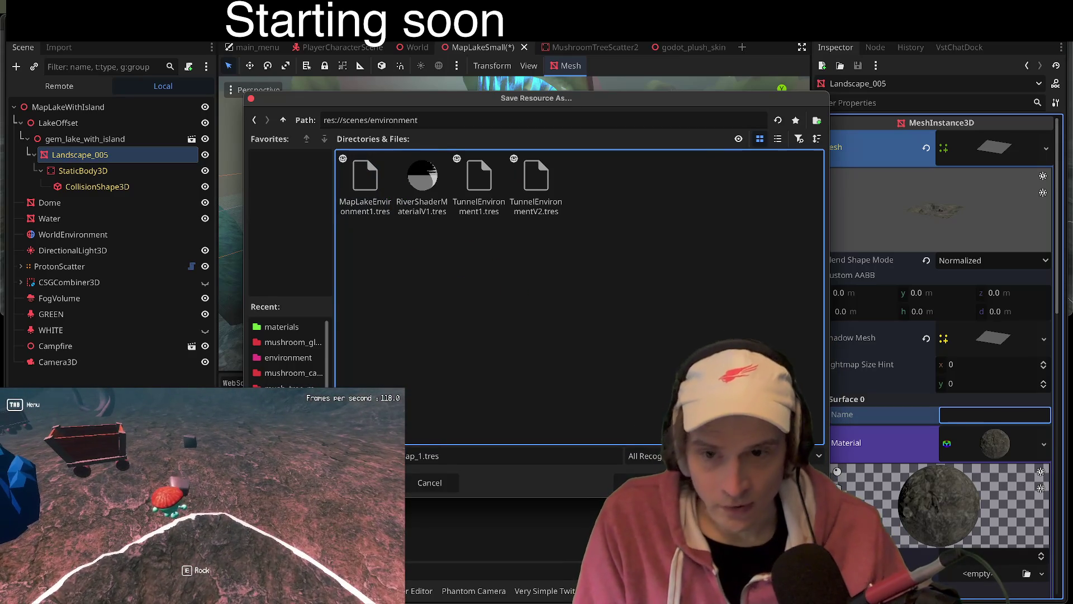
pyautogui.press('Return')
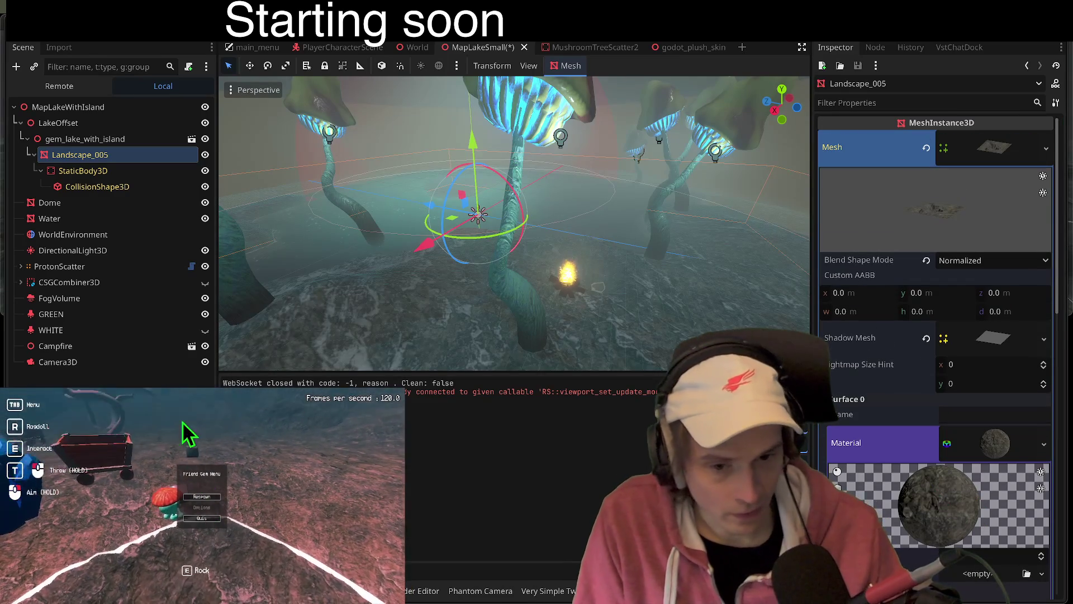
# Step: Enlarge the 3D viewport, deselect the landscape and orbit over the lake and glowing mushrooms
pyautogui.scroll(-5, 1005, 492)
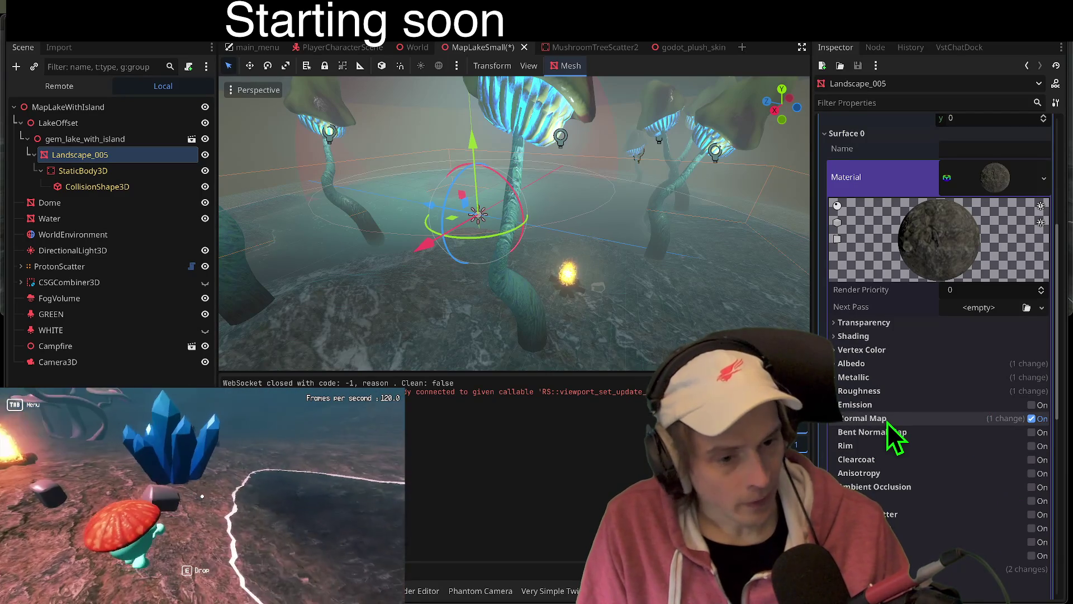
pyautogui.click(858, 366)
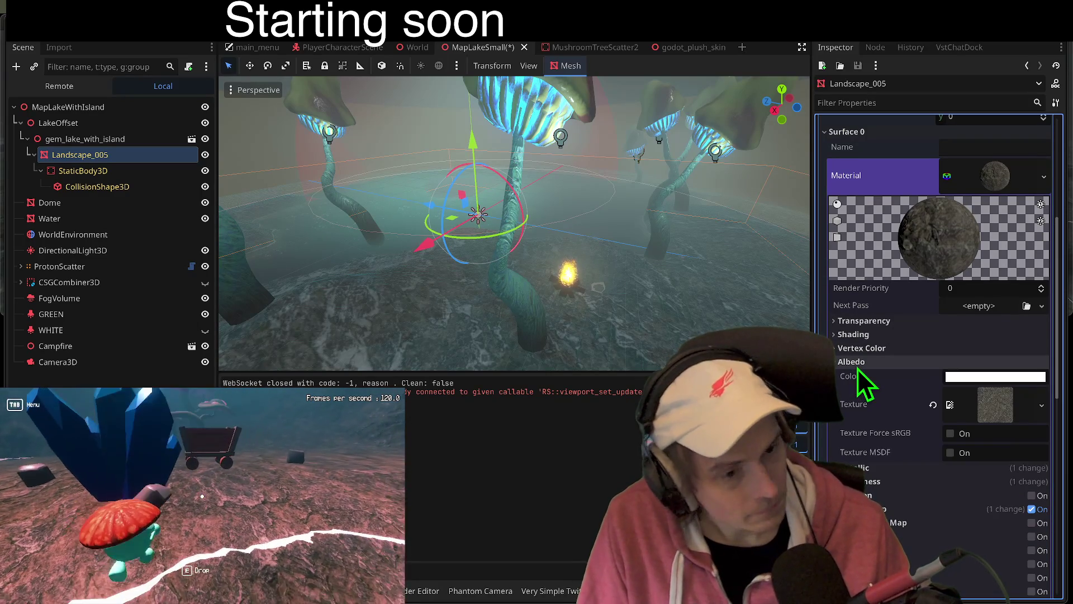
pyautogui.click(886, 365)
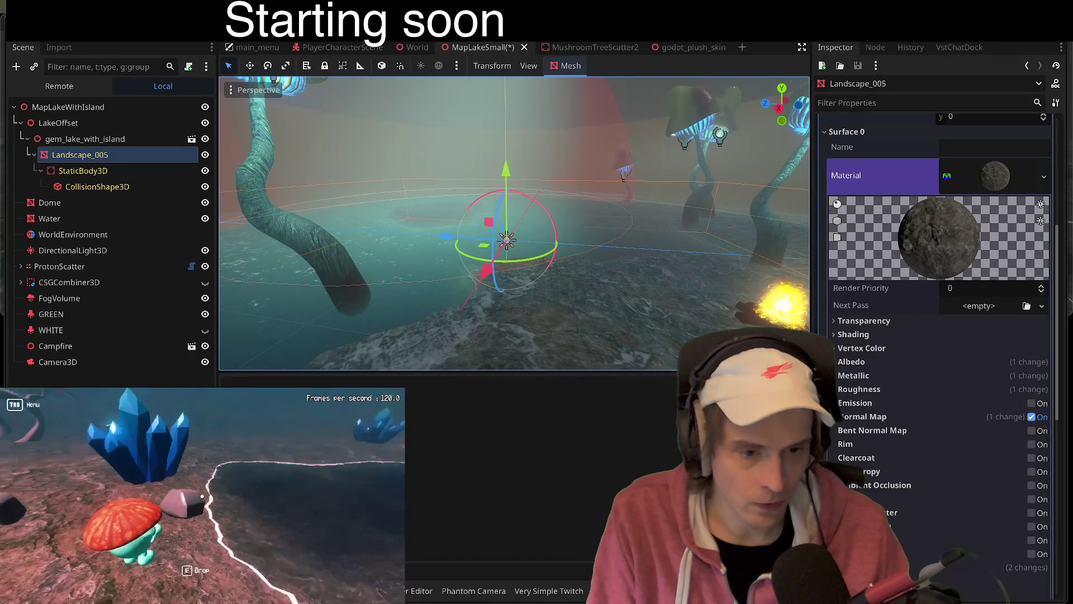
pyautogui.moveTo(662, 370); pyautogui.dragTo(656, 407)
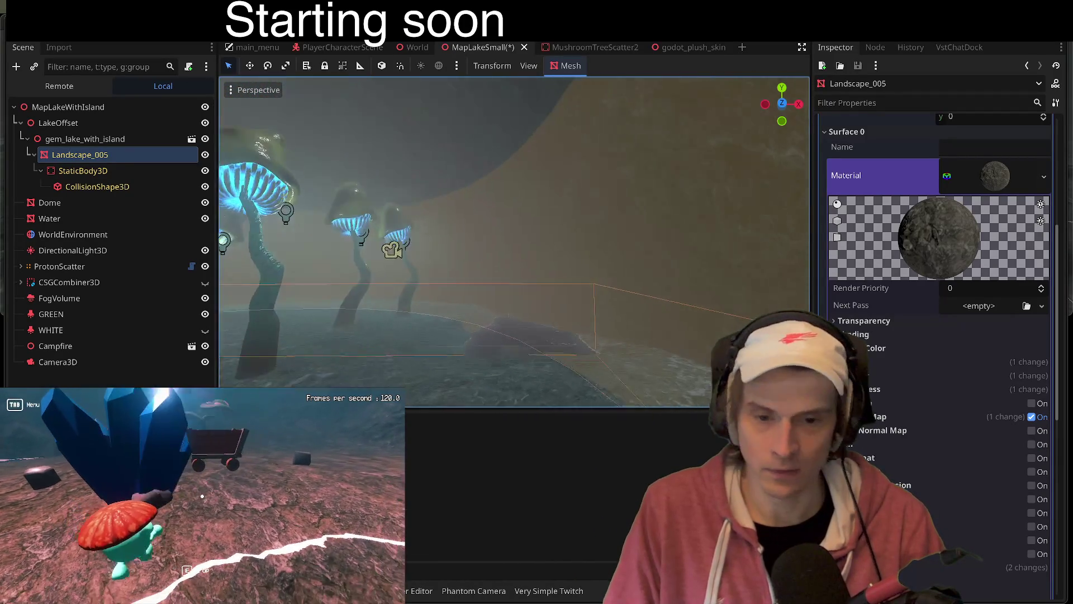
pyautogui.click(606, 322)
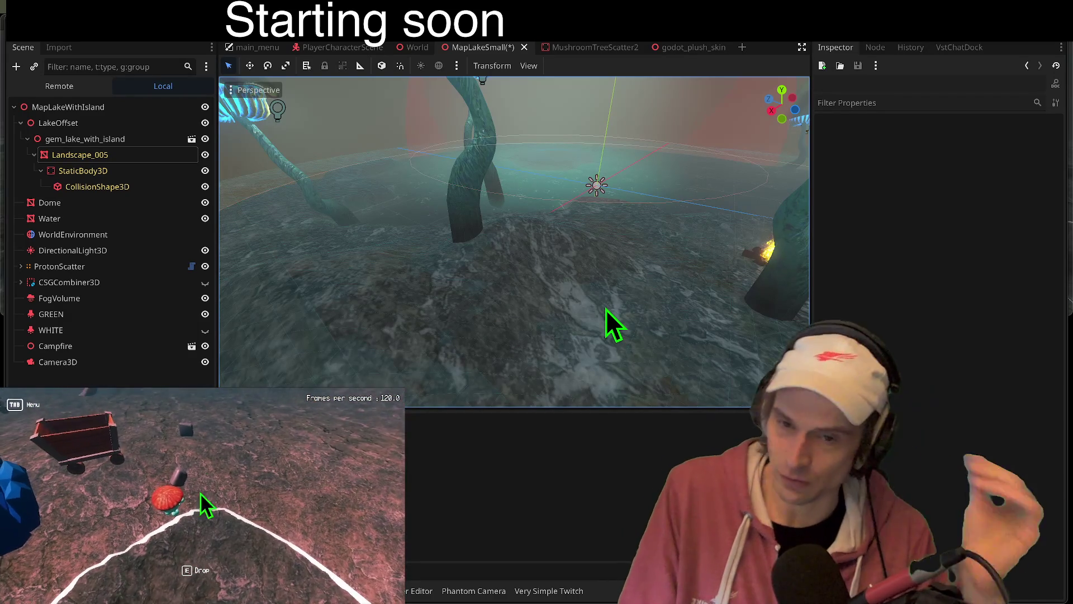
pyautogui.moveTo(569, 215); pyautogui.dragTo(732, 196)
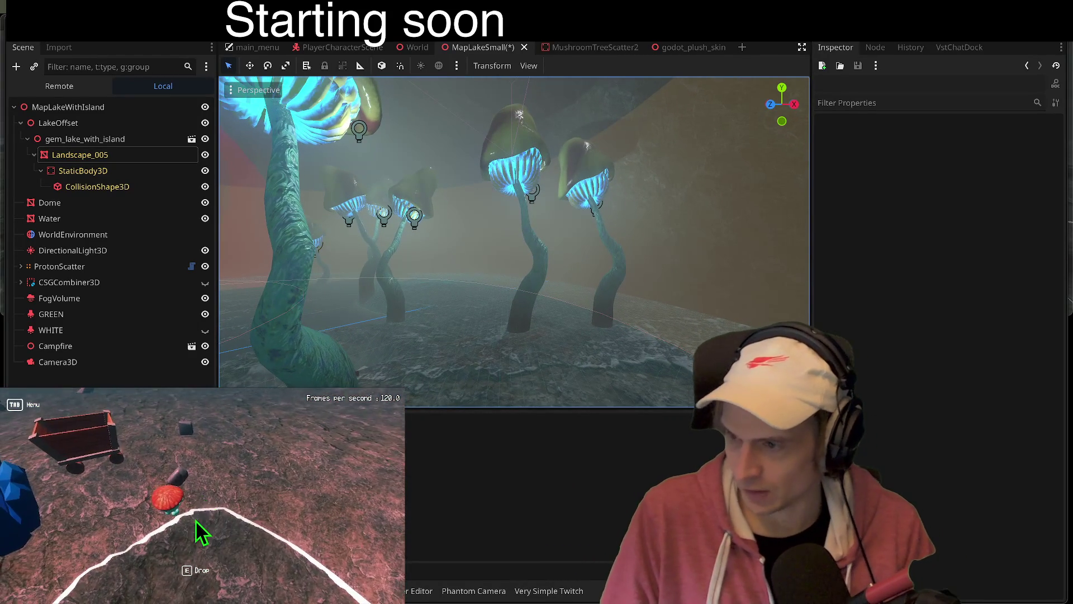
# Step: In the running game, respawn the gem character and pick up the rock with E
pyautogui.moveTo(733, 197); pyautogui.dragTo(738, 195)
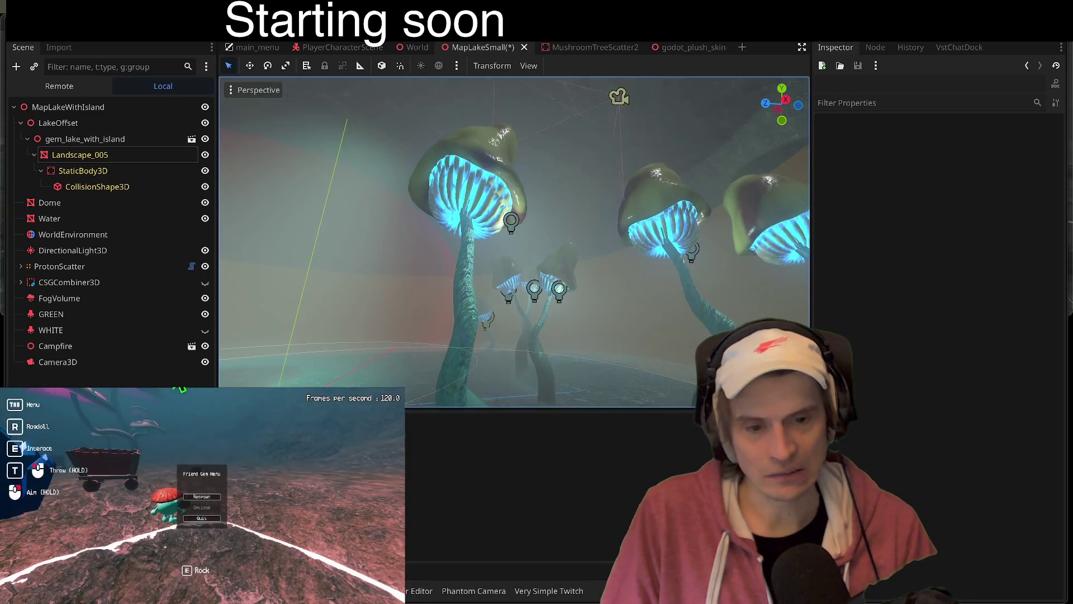
pyautogui.click(202, 498)
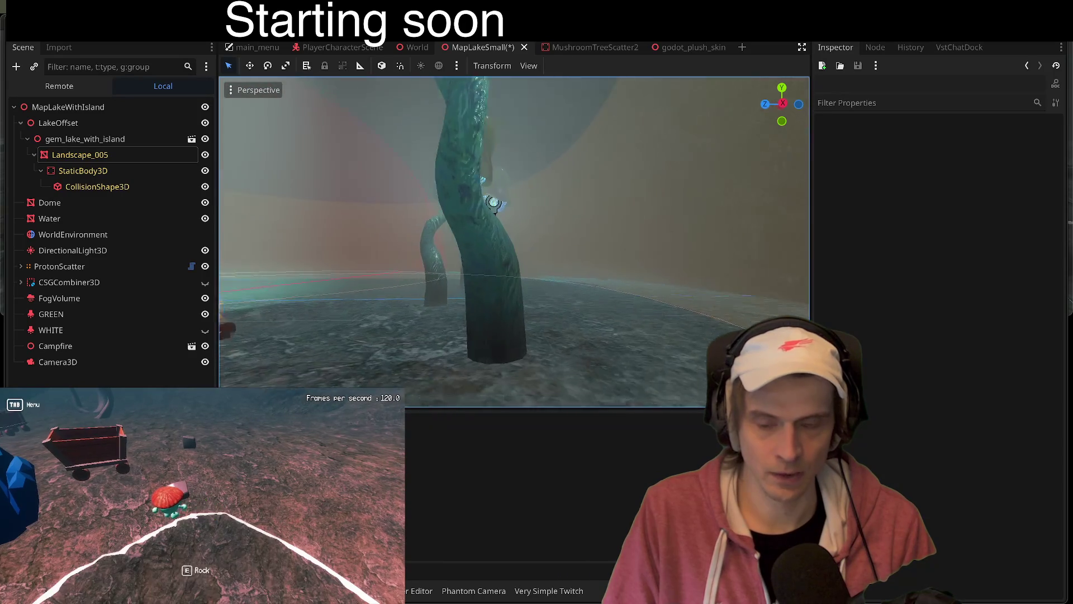
pyautogui.press('Tab')
pyautogui.press('Tab')
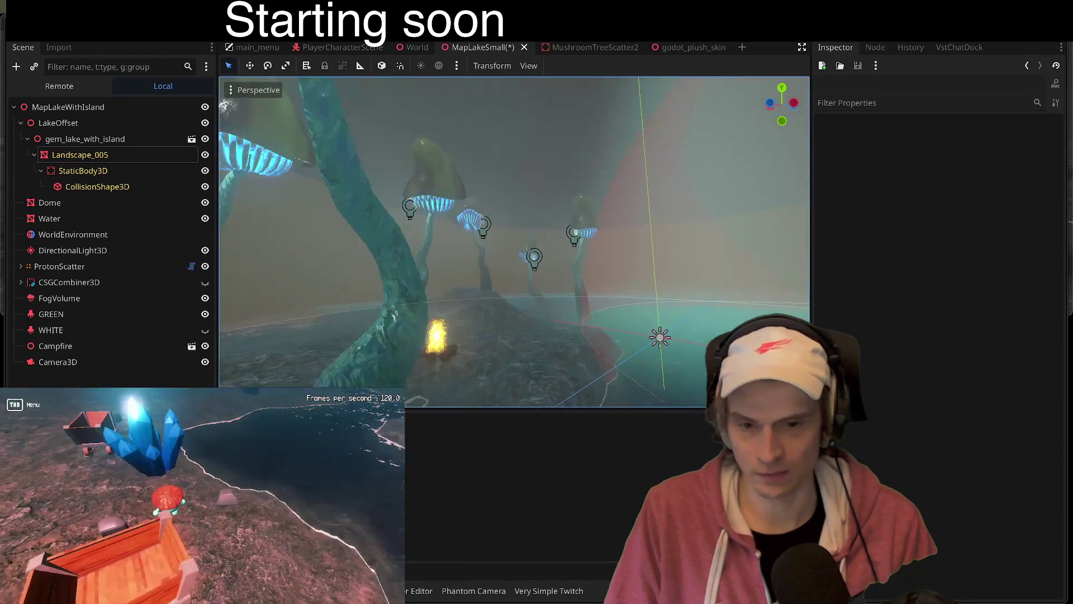
pyautogui.press('e')
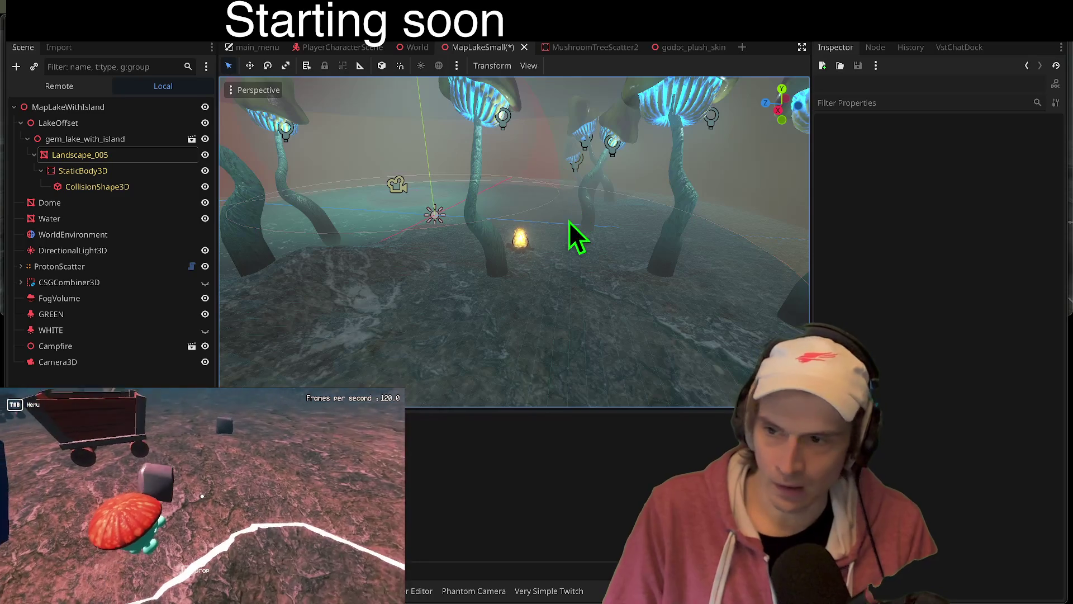
pyautogui.click(150, 145)
# Step: Inspect Landscape_005 and its lake-terrain collision shape, then open and close the in-game gem menu
pyautogui.click(149, 153)
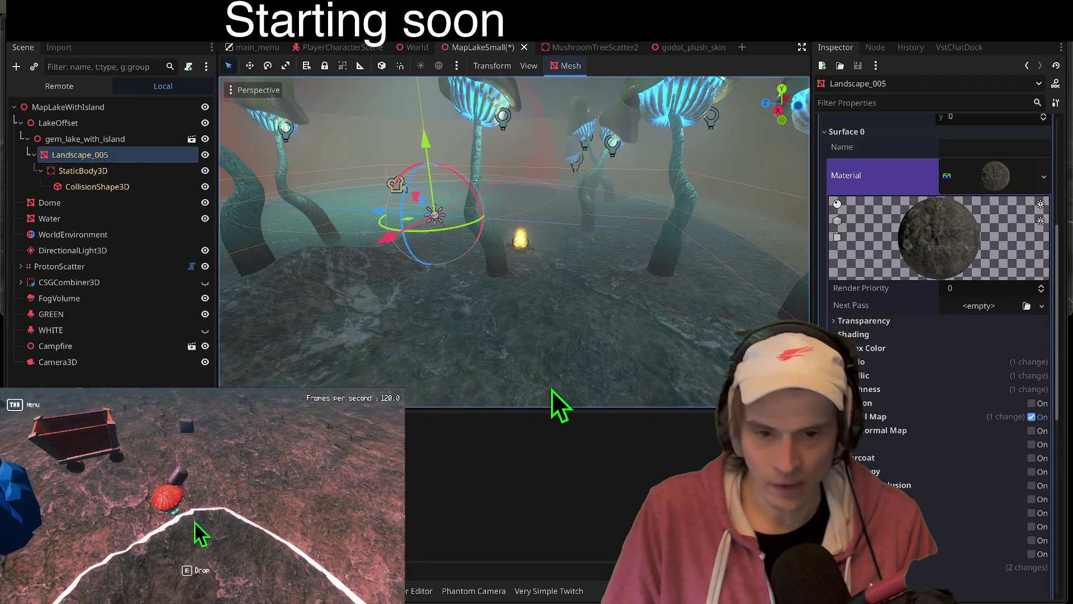
pyautogui.click(575, 337)
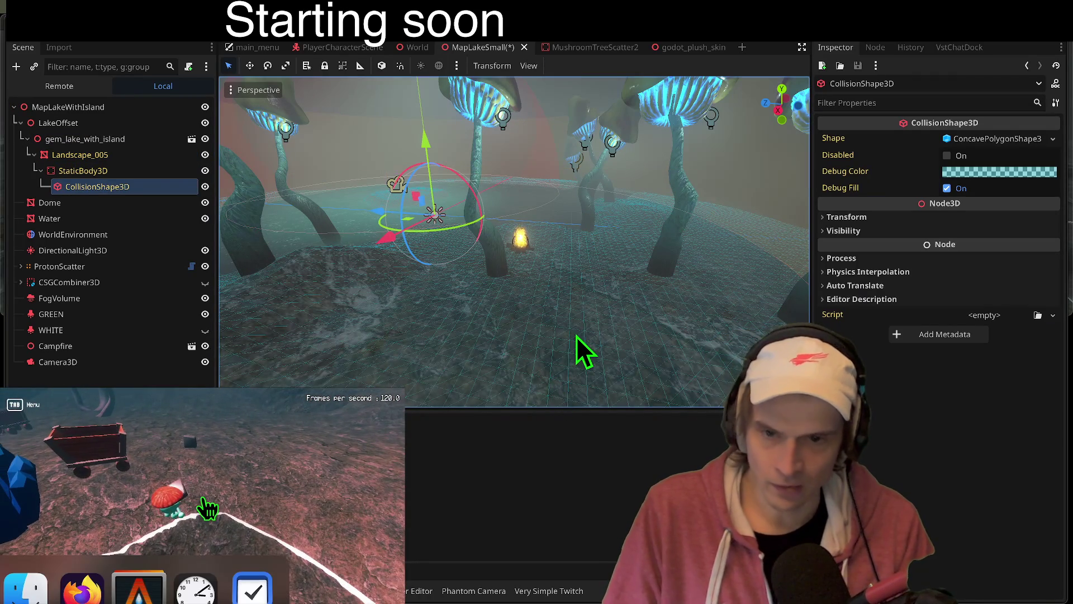
pyautogui.click(204, 504)
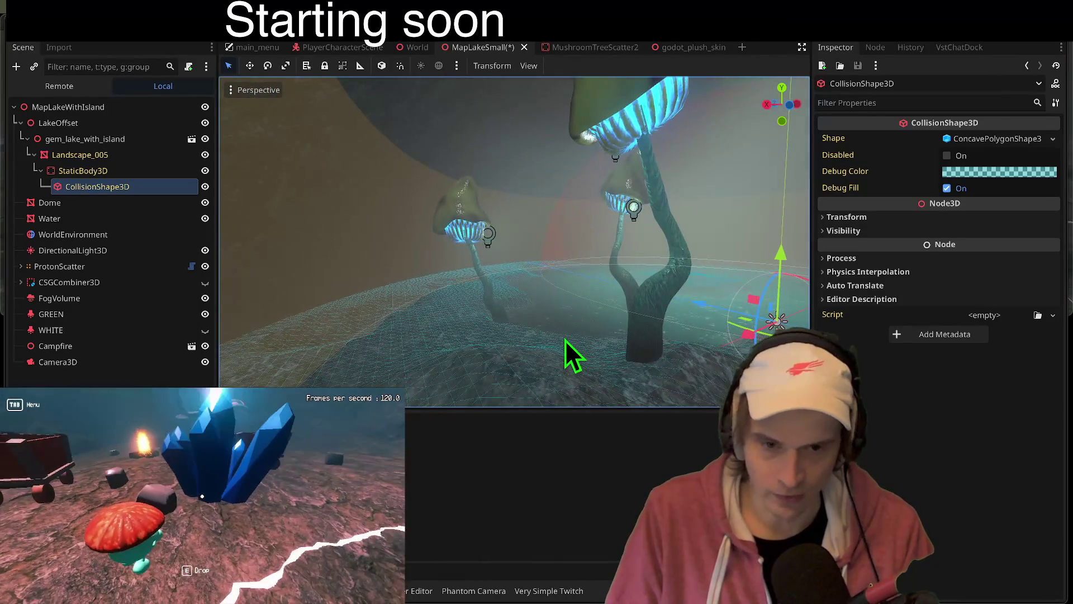
pyautogui.click(565, 340)
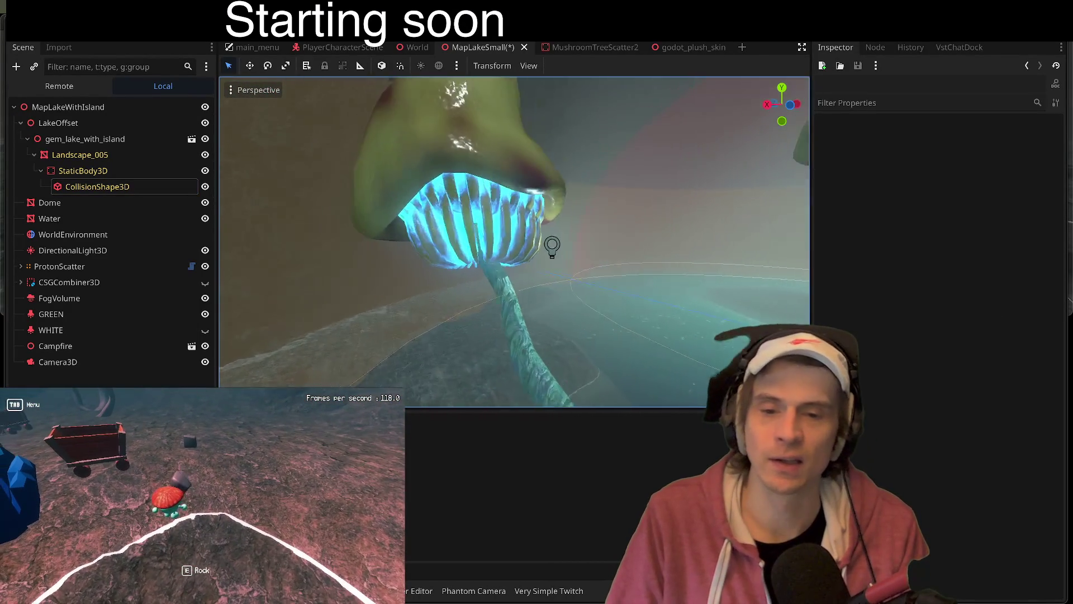
pyautogui.click(205, 504)
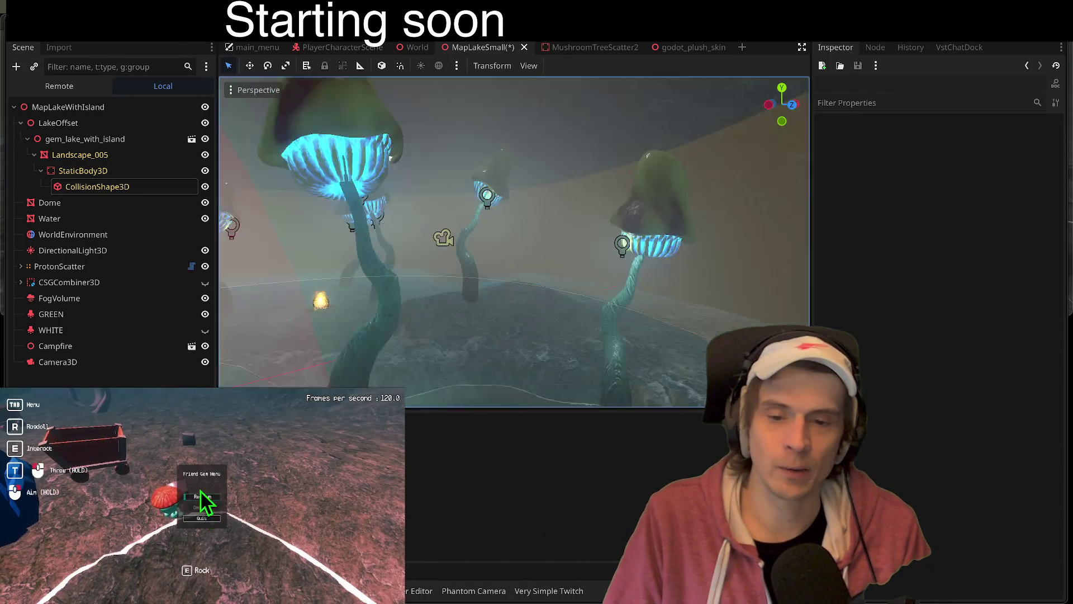
pyautogui.press('Escape')
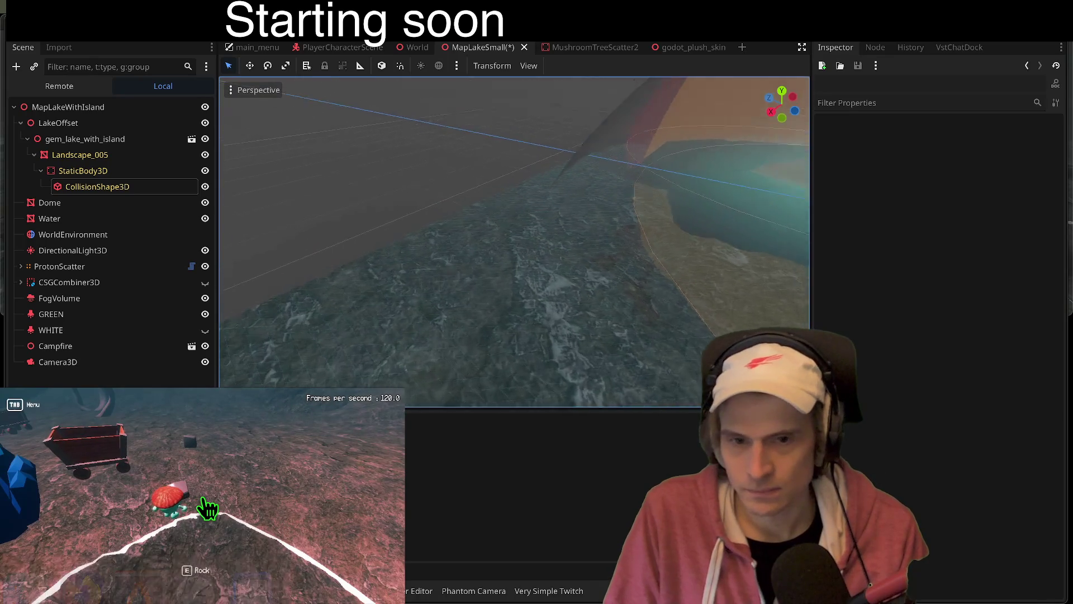
# Step: Respawn the player twice from the gem menu, picking up a rock and walking toward the mine cart between respawns
pyautogui.click(206, 505)
pyautogui.click(202, 496)
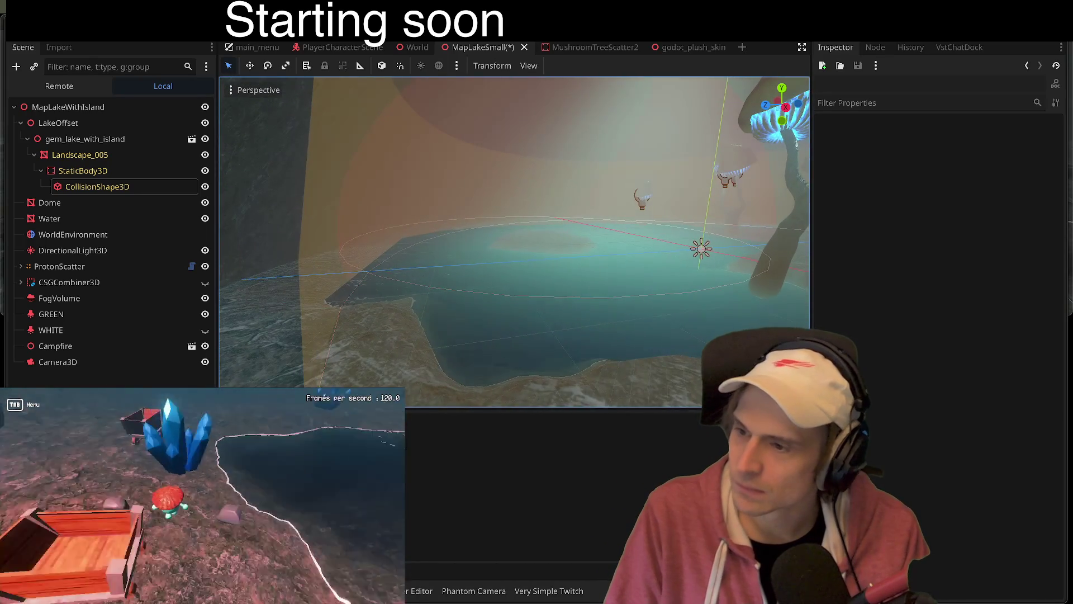
pyautogui.press('e')
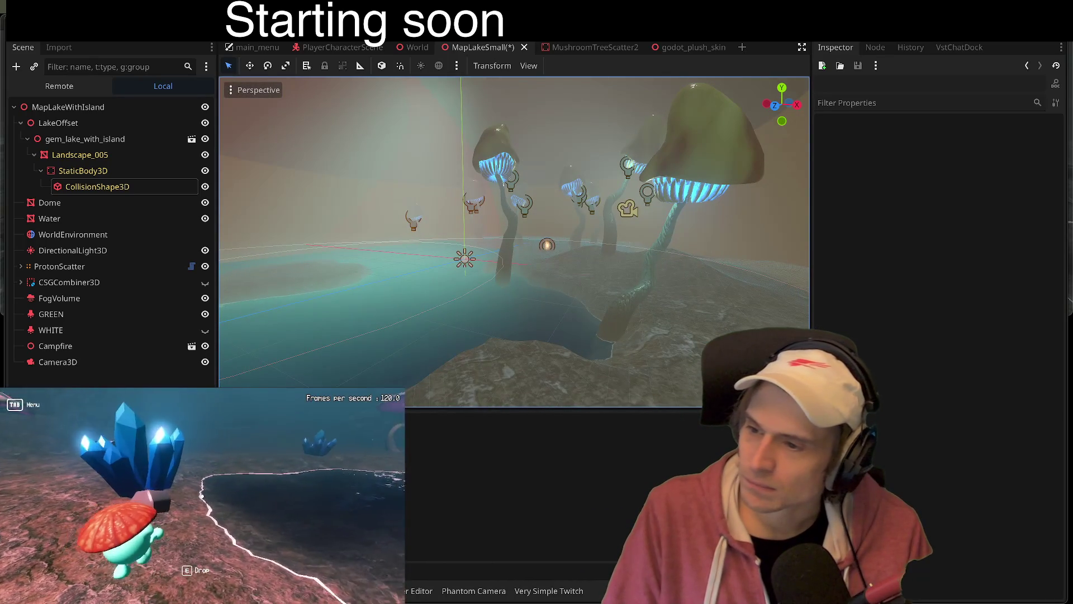
pyautogui.press('w')
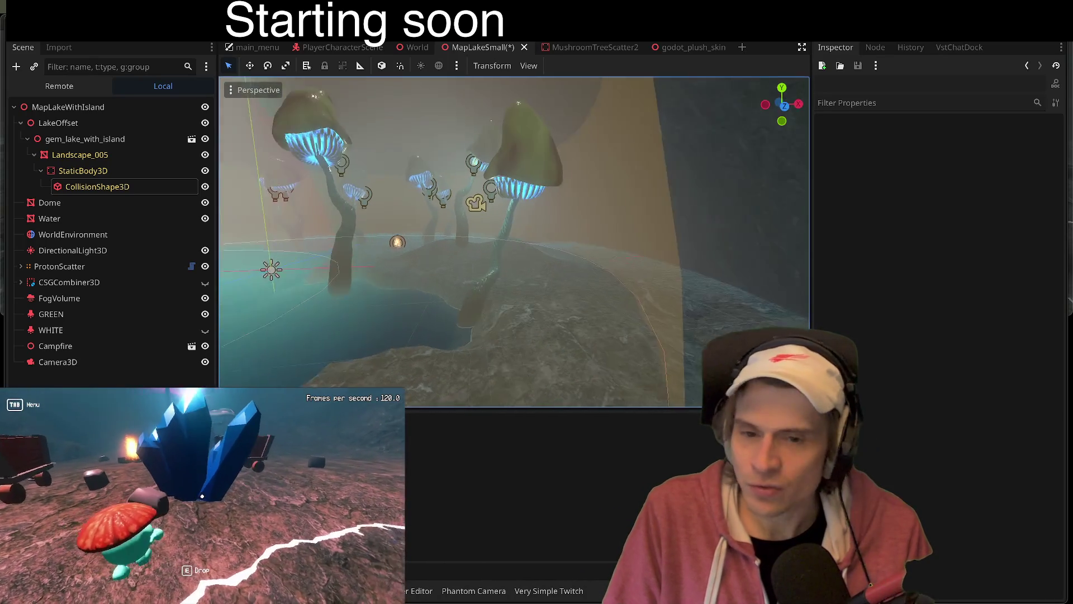
pyautogui.press('w')
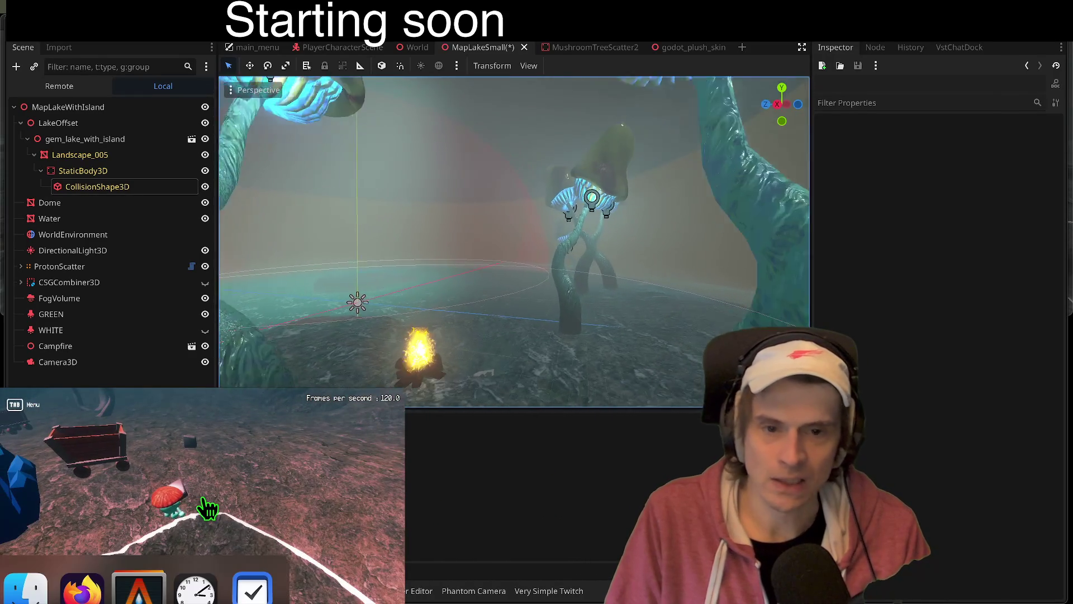
pyautogui.press('Tab')
pyautogui.click(203, 498)
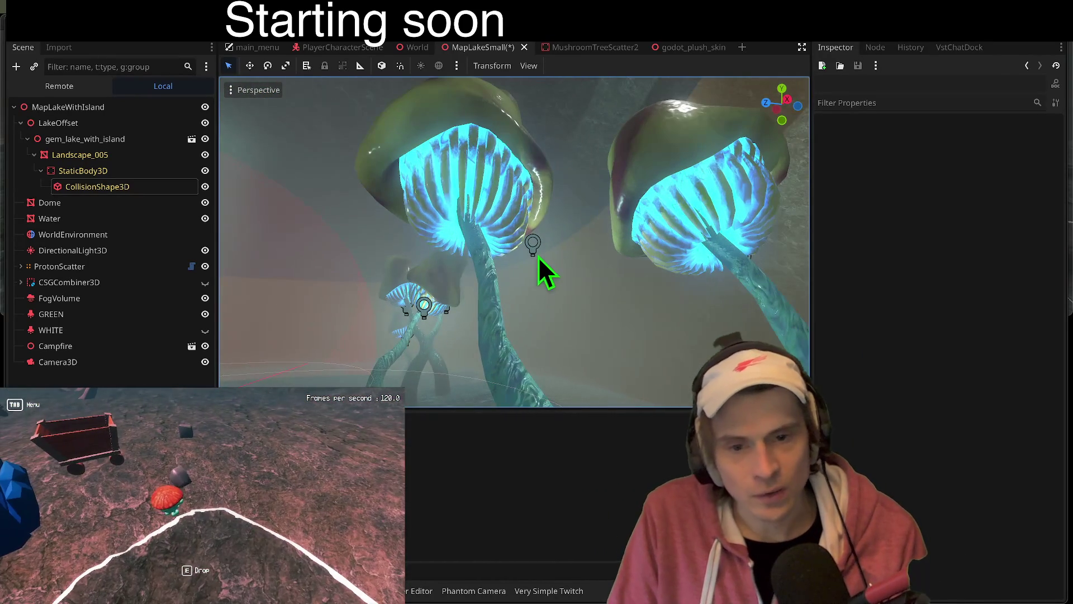
pyautogui.click(537, 246)
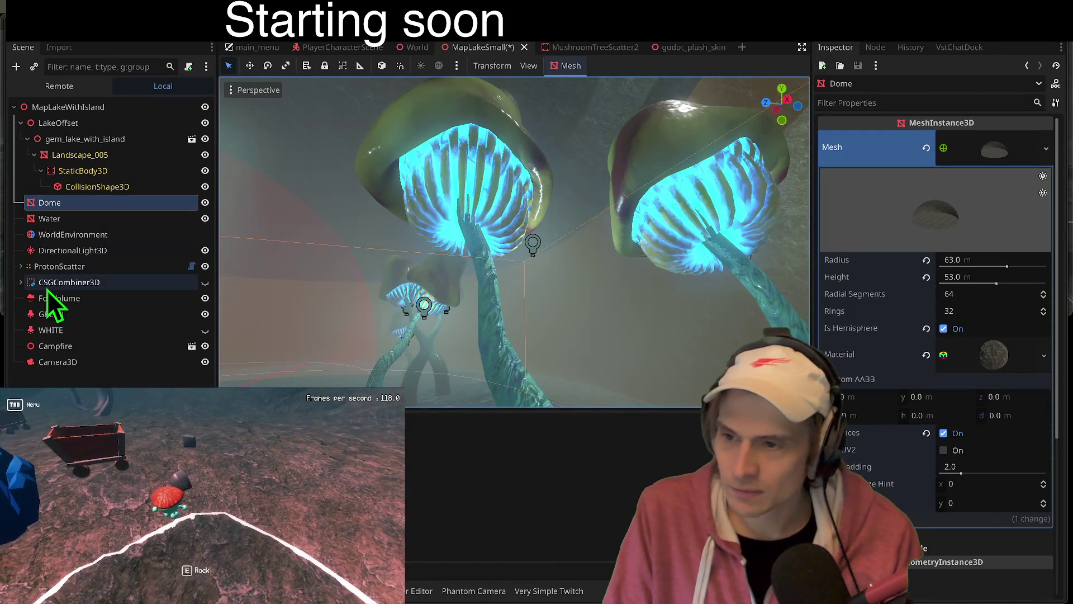
# Step: Select the Campfire node and respawn the player three times until it lands near the campfire
pyautogui.click(63, 350)
pyautogui.press('Tab')
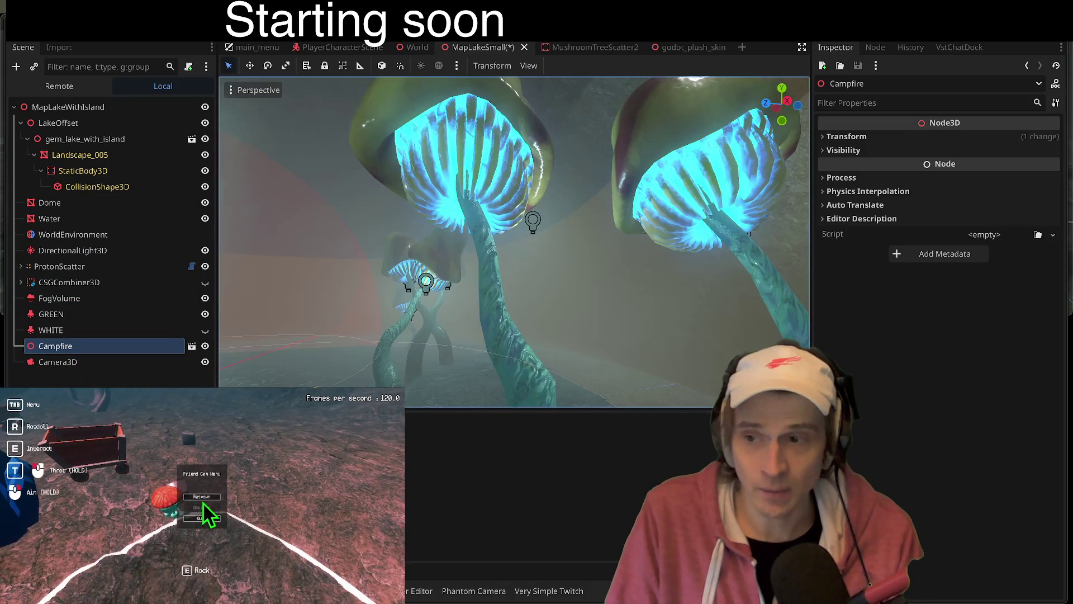
pyautogui.click(203, 498)
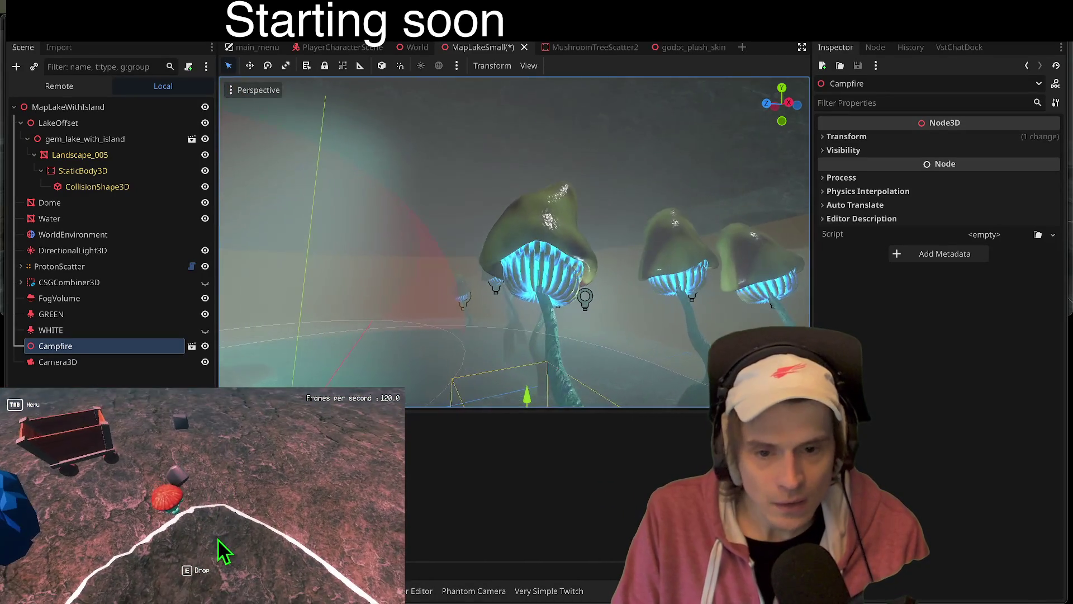
pyautogui.click(203, 503)
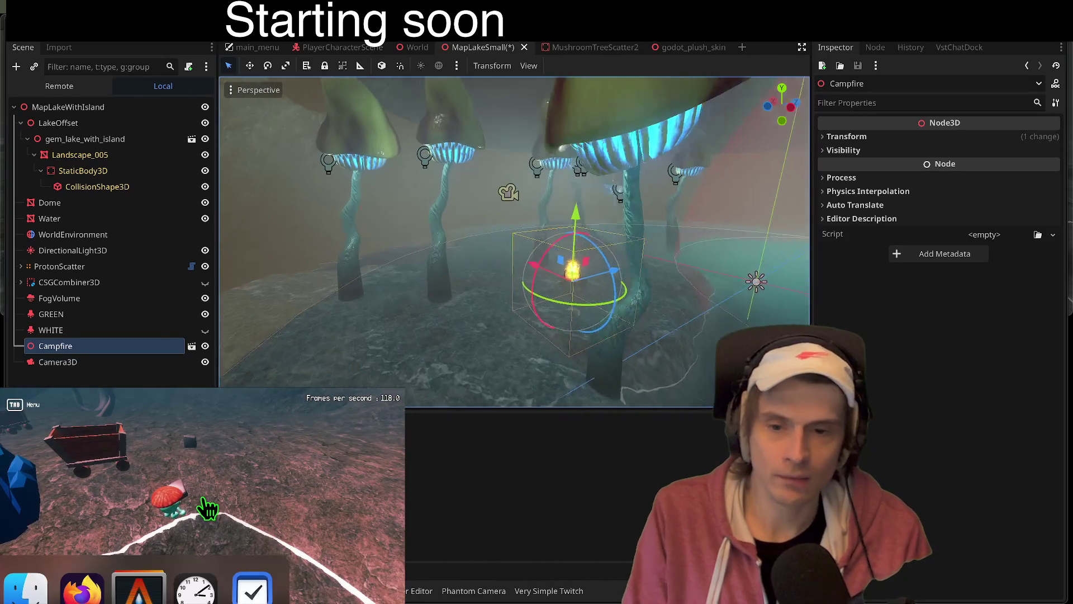
pyautogui.click(203, 502)
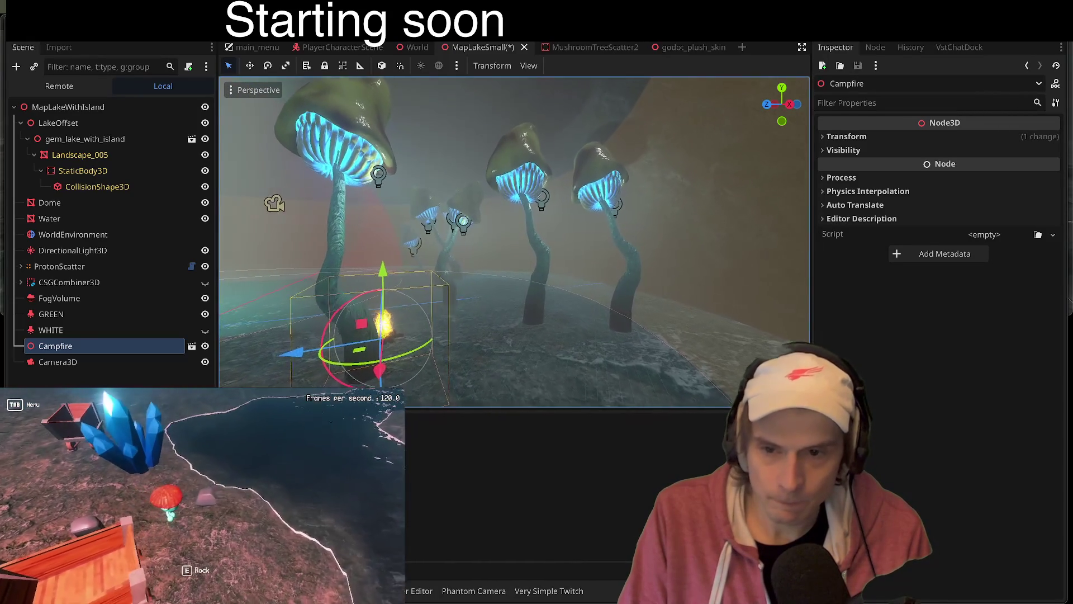
# Step: Save the MapLakeSmall lake map scene with Ctrl+S
pyautogui.hotkey('ctrl', 'Tab')
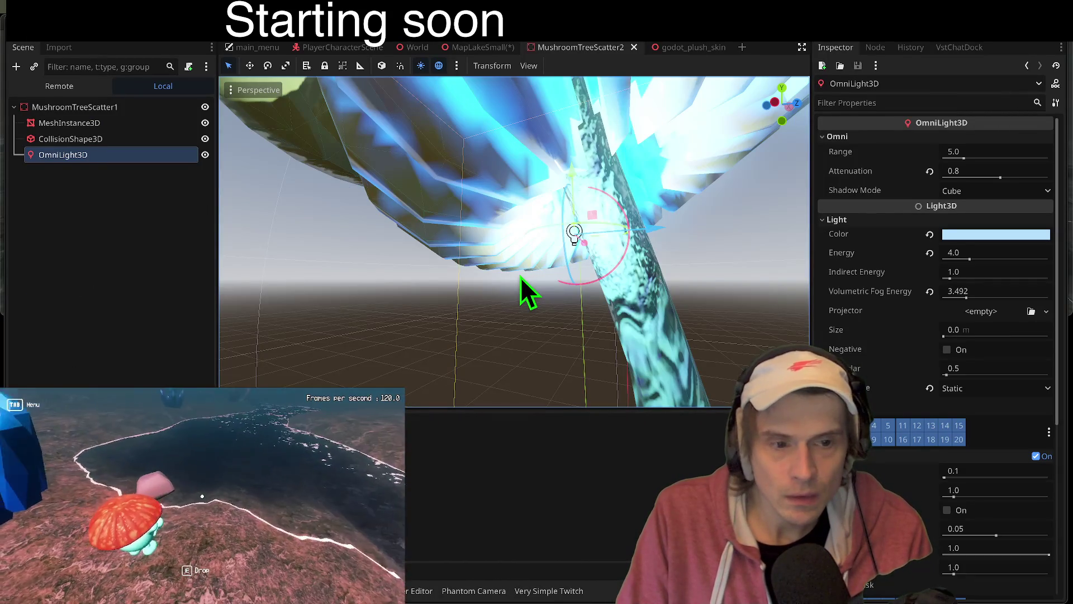
pyautogui.hotkey('ctrl', 'shift', 'Tab')
pyautogui.hotkey('ctrl', 's')
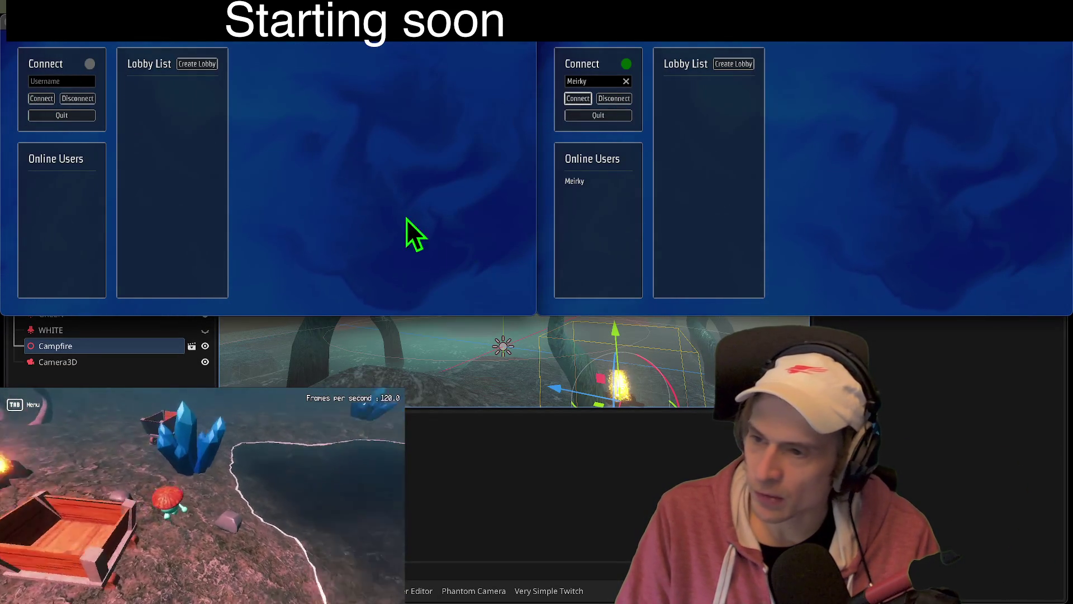
# Step: Connect both clients, create a lobby on the left client, join it from the right one, and start the game
pyautogui.click(42, 99)
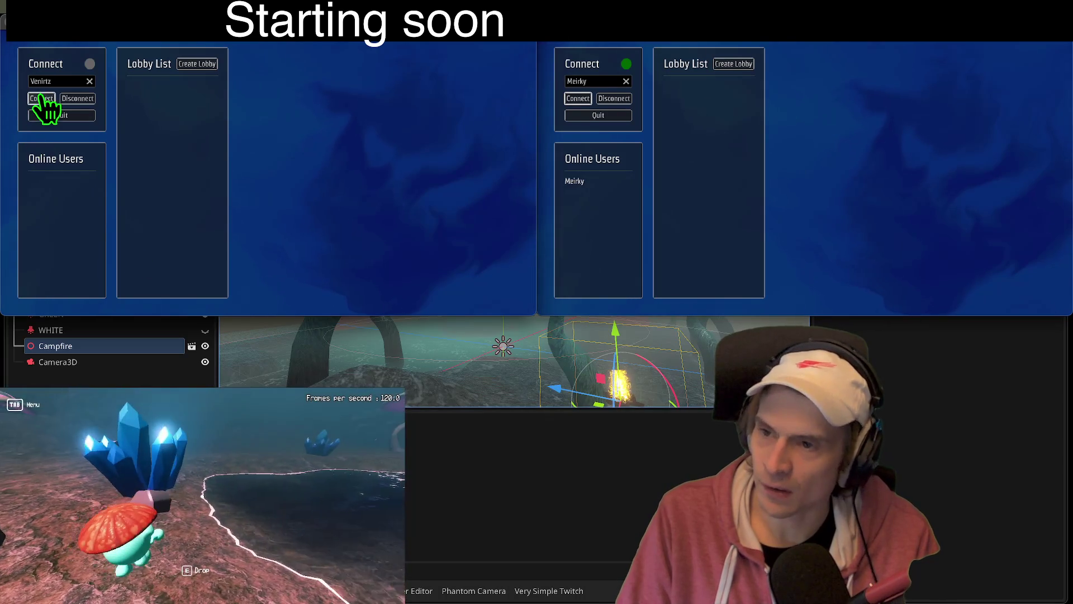
pyautogui.click(197, 64)
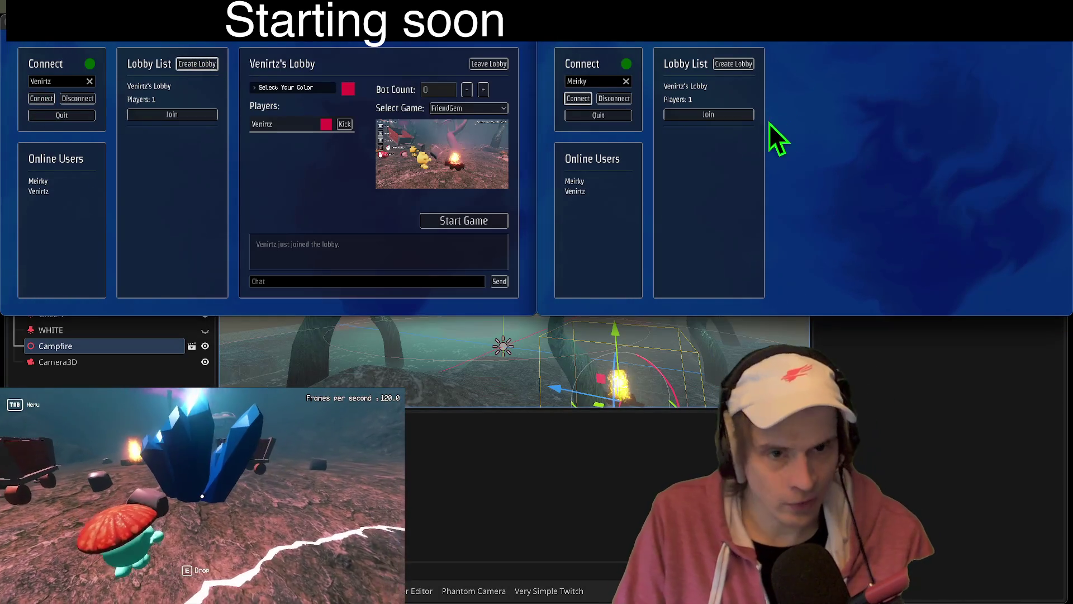
pyautogui.click(726, 115)
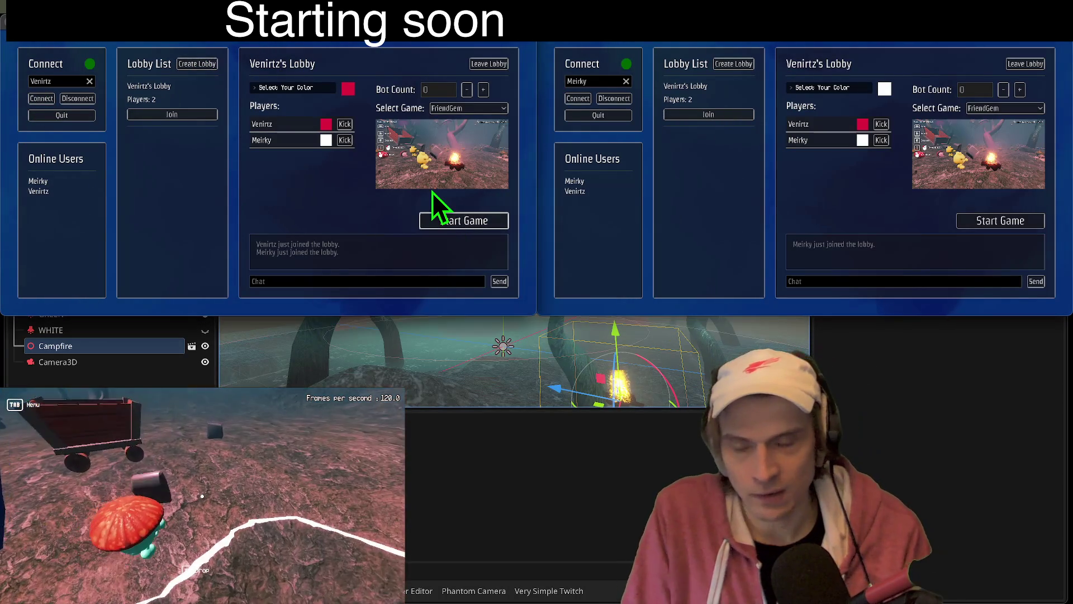
pyautogui.click(442, 220)
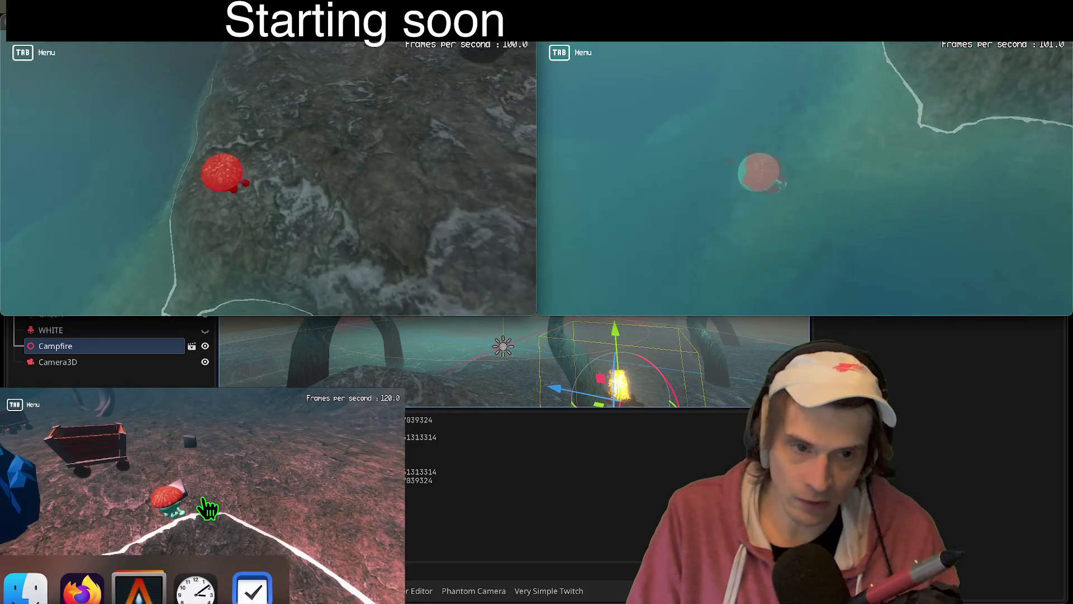
# Step: Respawn the bottom-left player twice, then close the underwater game client window
pyautogui.click(202, 497)
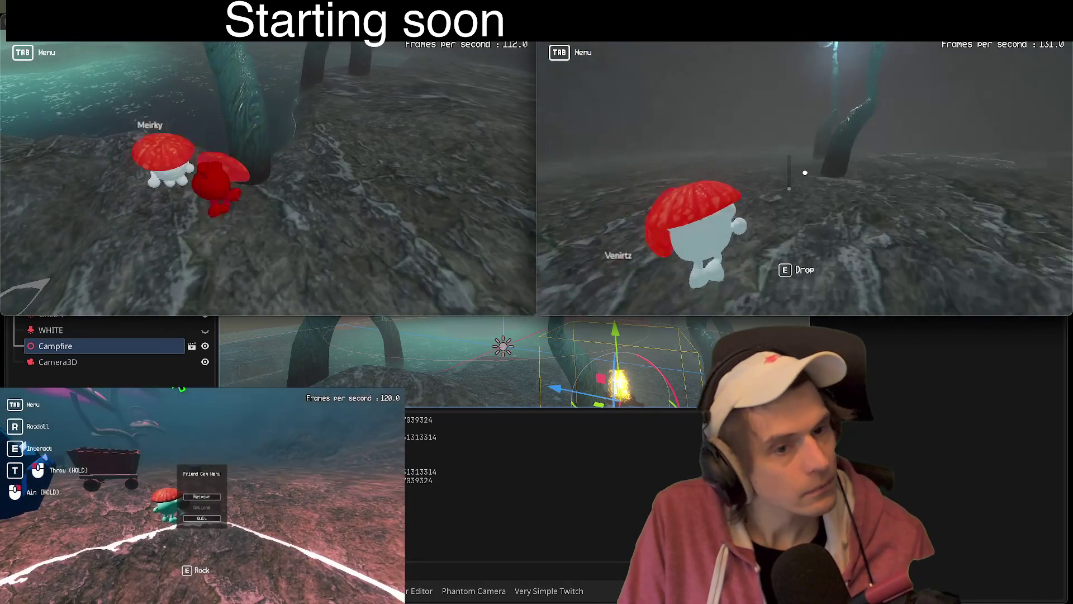
pyautogui.click(201, 497)
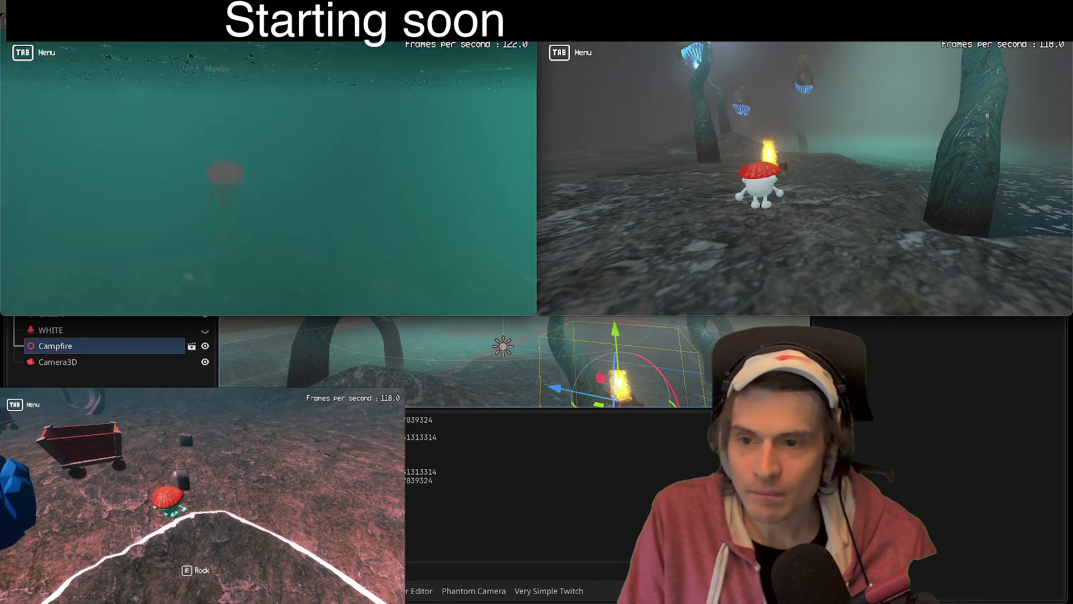
pyautogui.click(204, 502)
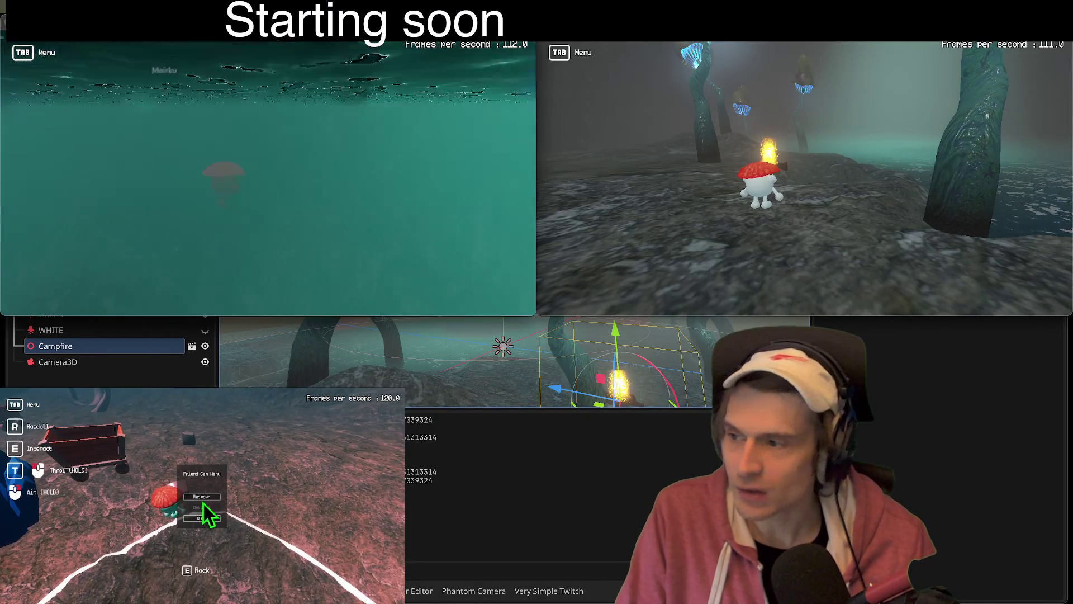
pyautogui.click(806, 175)
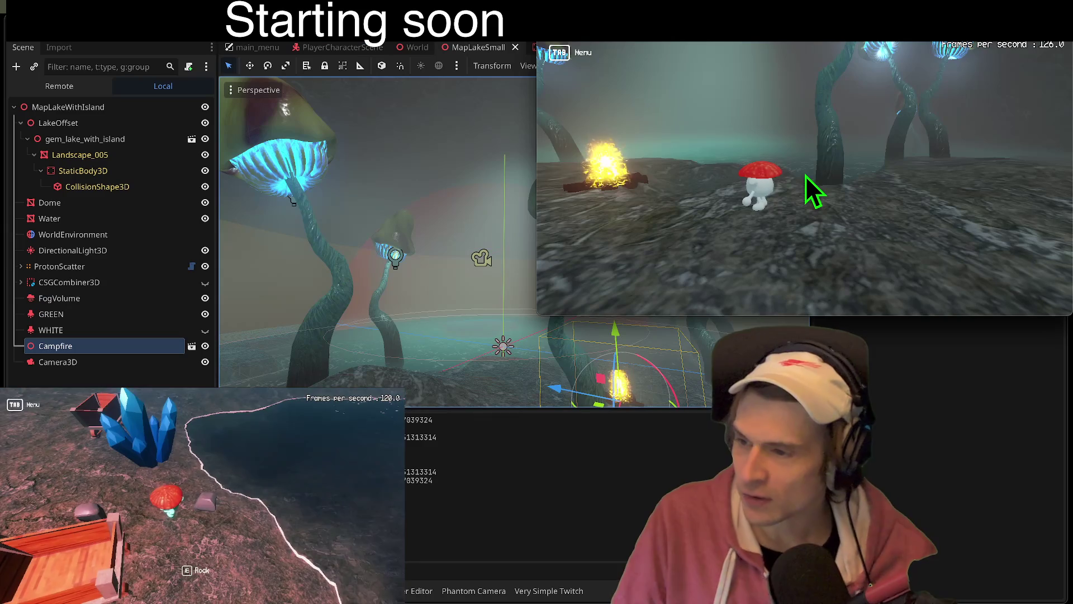
# Step: Close the second game client, save the lake map, and select LakeOffset with its children collapsed
pyautogui.hotkey('alt', 'F4')
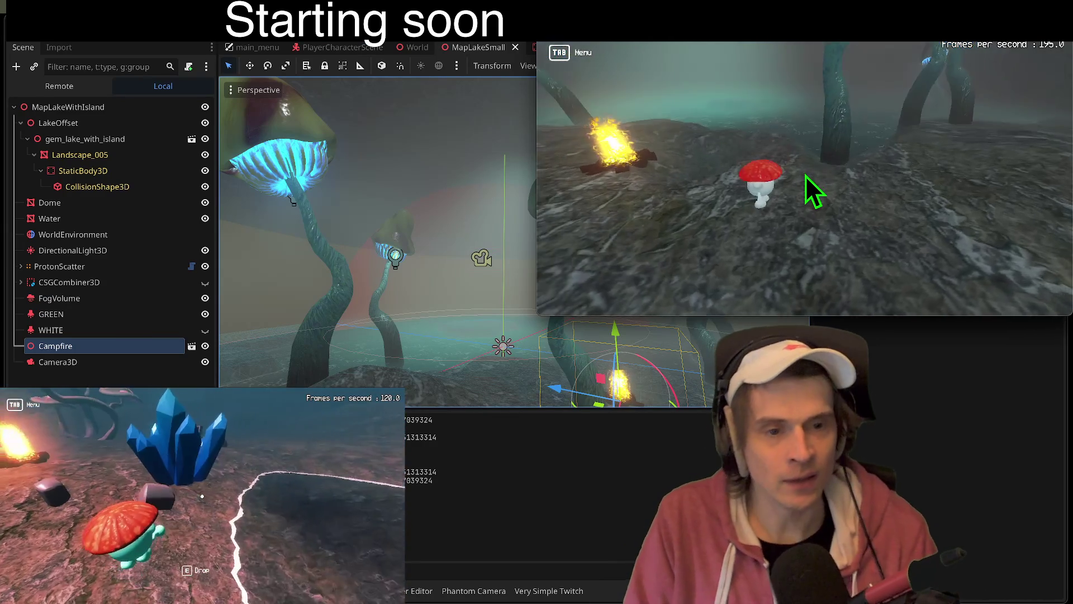
pyautogui.moveTo(593, 194); pyautogui.dragTo(593, 235)
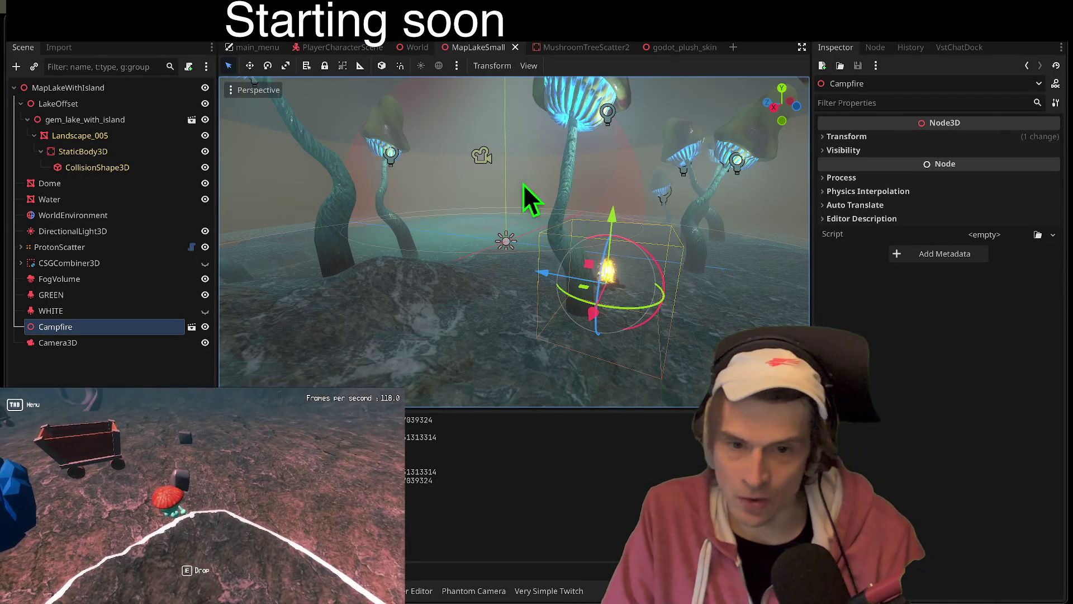
pyautogui.hotkey('ctrl', 's')
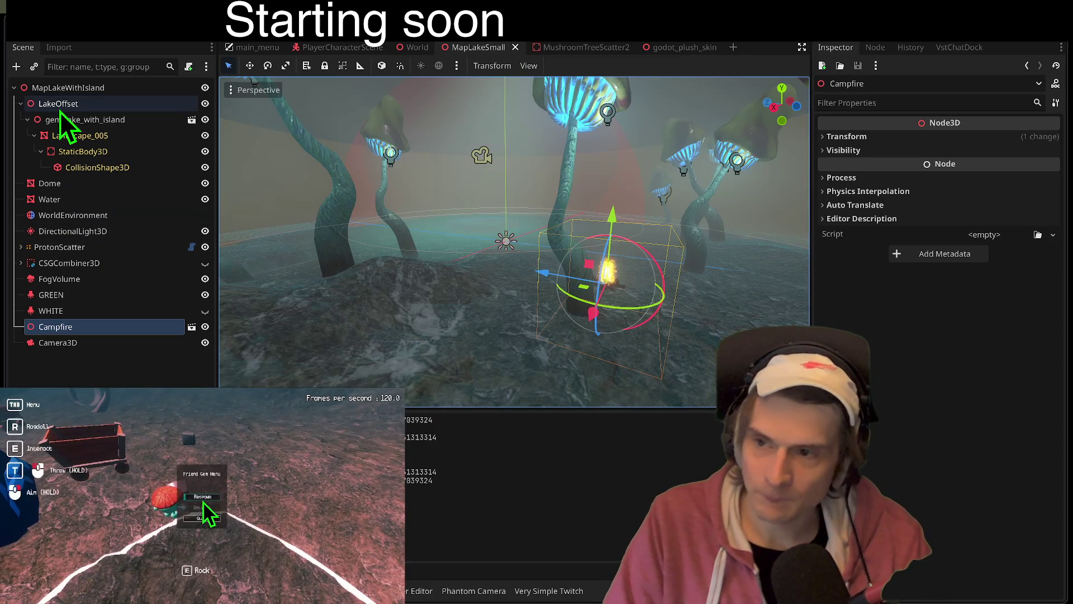
pyautogui.click(60, 105)
pyautogui.press('Left')
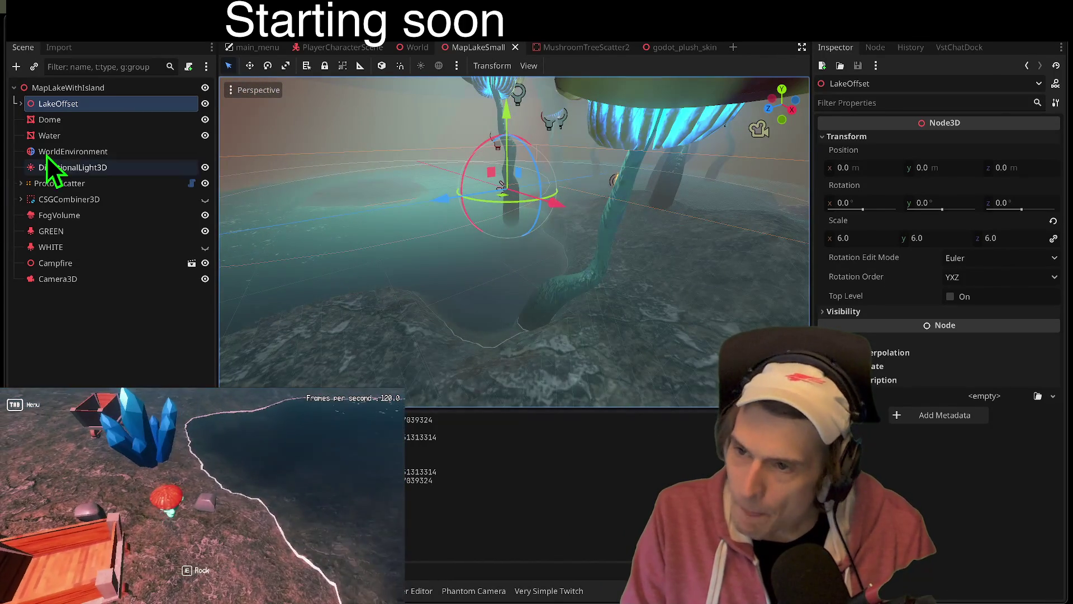
# Step: Toggle LakeOffset's visibility off and back on, deselect it, and save the lake map
pyautogui.click(53, 135)
pyautogui.click(34, 104)
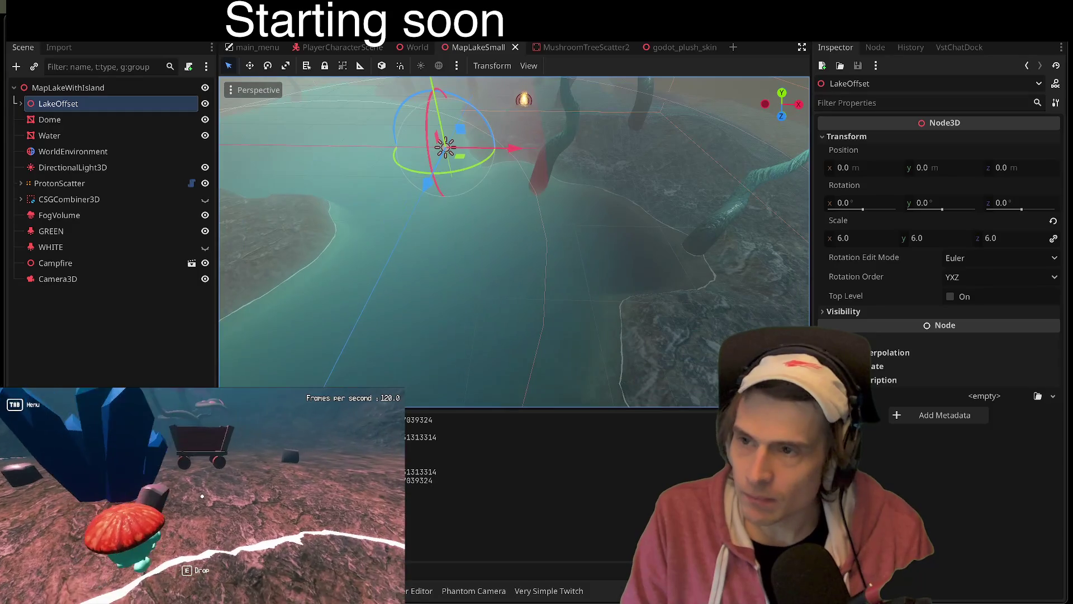
pyautogui.click(208, 107)
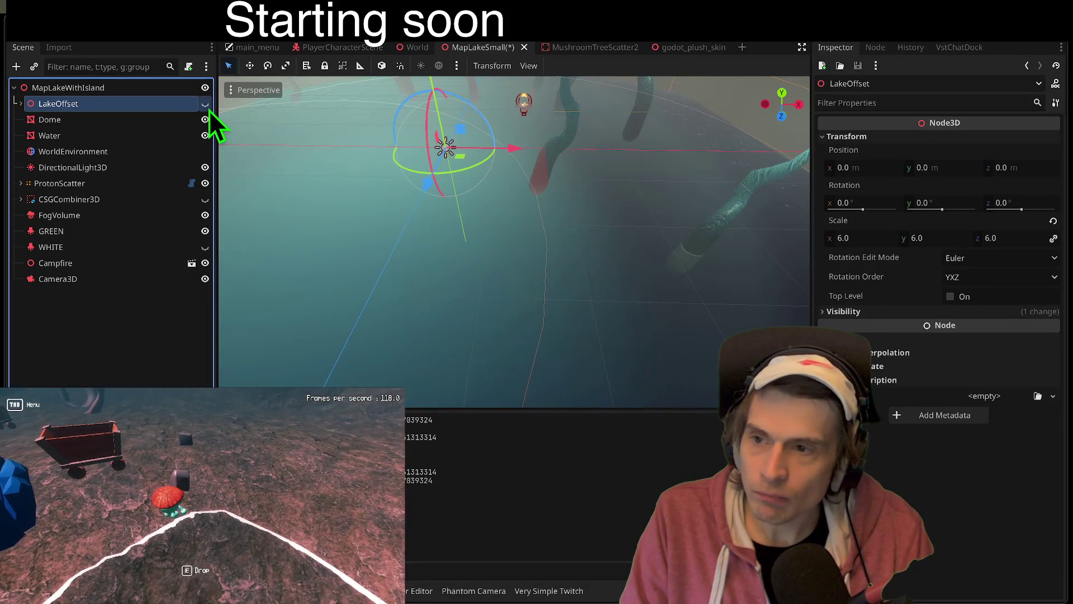
pyautogui.click(208, 108)
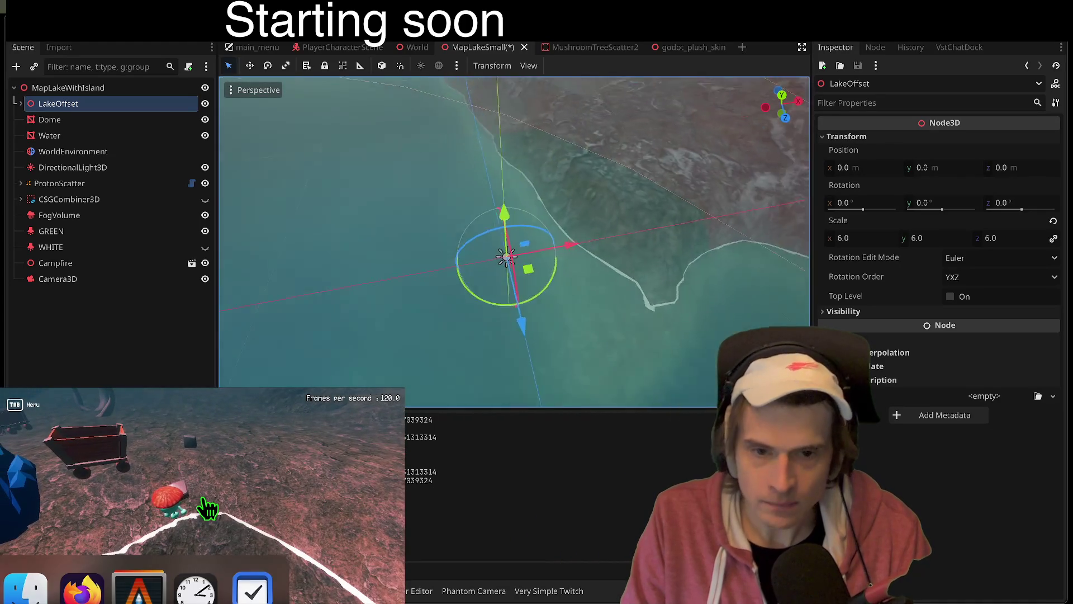
pyautogui.press('Tab')
pyautogui.press('Tab')
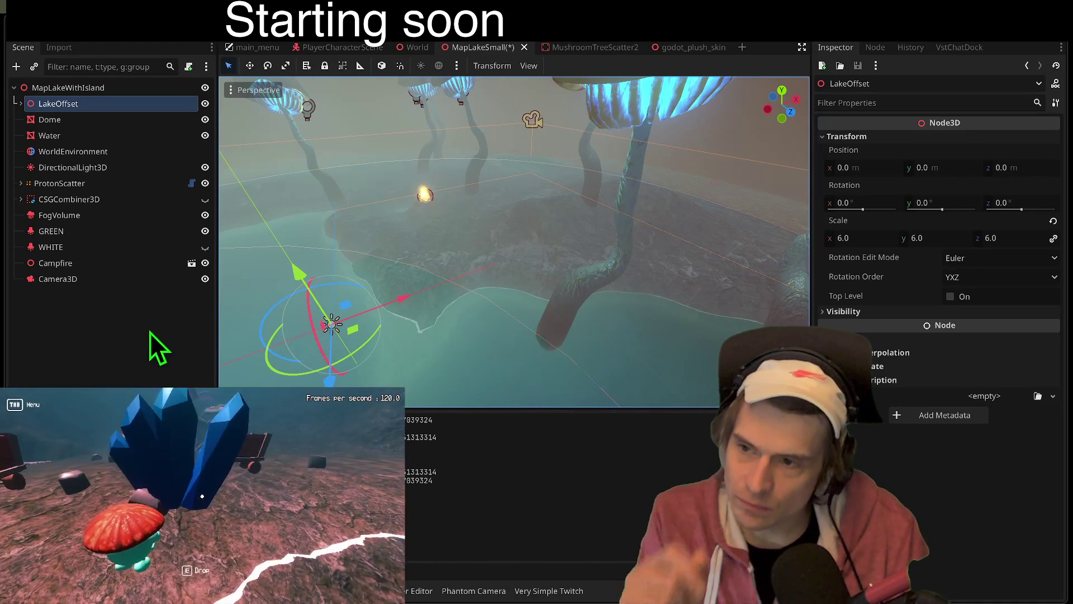
pyautogui.click(150, 332)
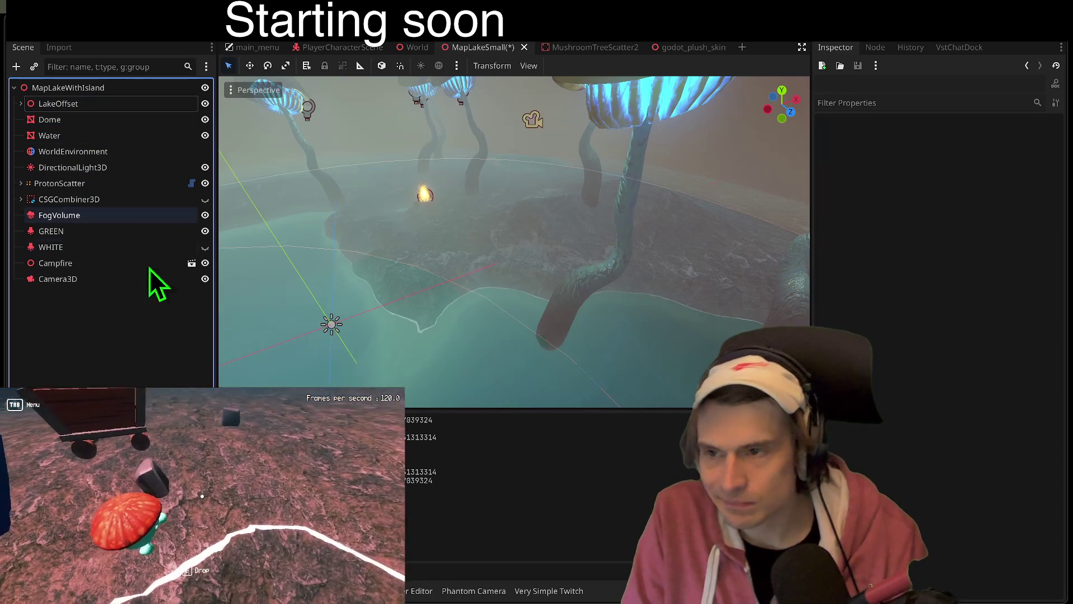
pyautogui.hotkey('ctrl', 's')
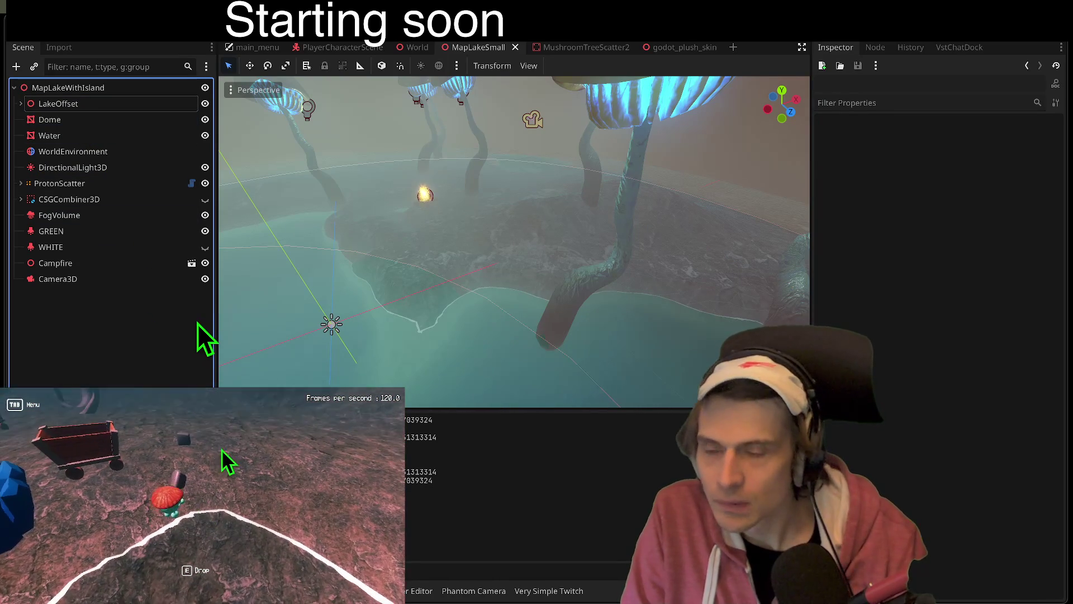
# Step: Switch to the World scene and open its world.gd script
pyautogui.hotkey('ctrl', 'shift', 'Tab')
pyautogui.click(193, 88)
pyautogui.scroll(-10, 474, 258)
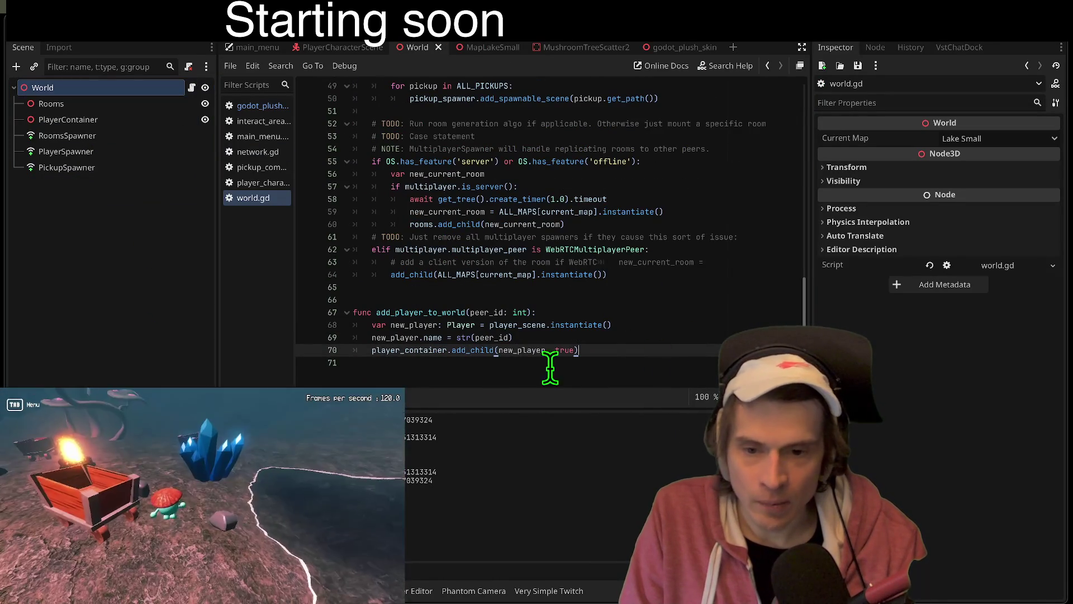
# Step: Find the random_spawn definition in the player character script, then return to MapLakeSmall and the script editor
pyautogui.scroll(1, 393, 367)
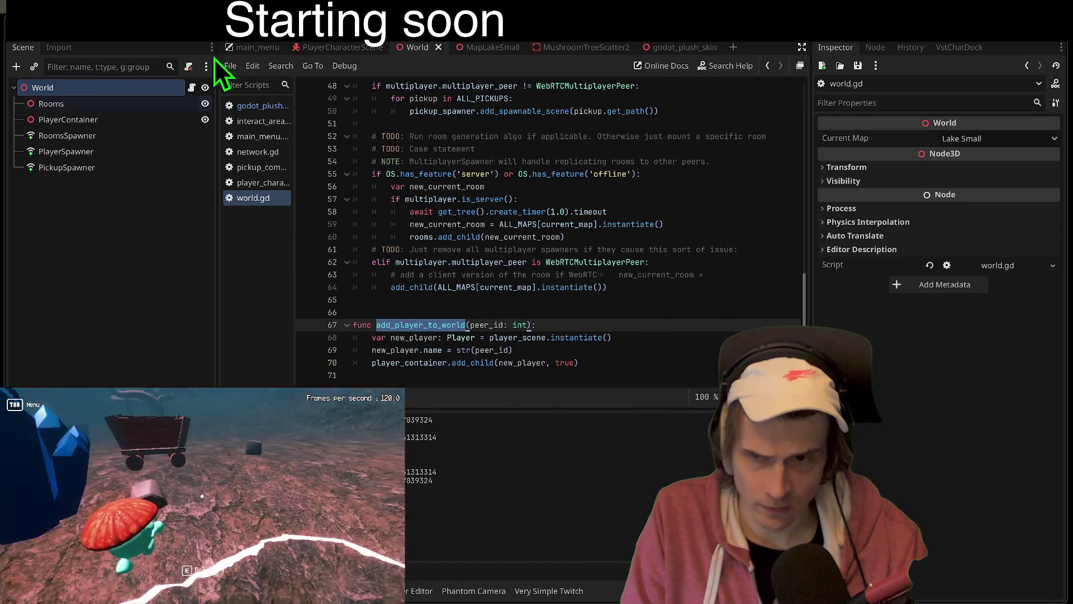
pyautogui.click(335, 47)
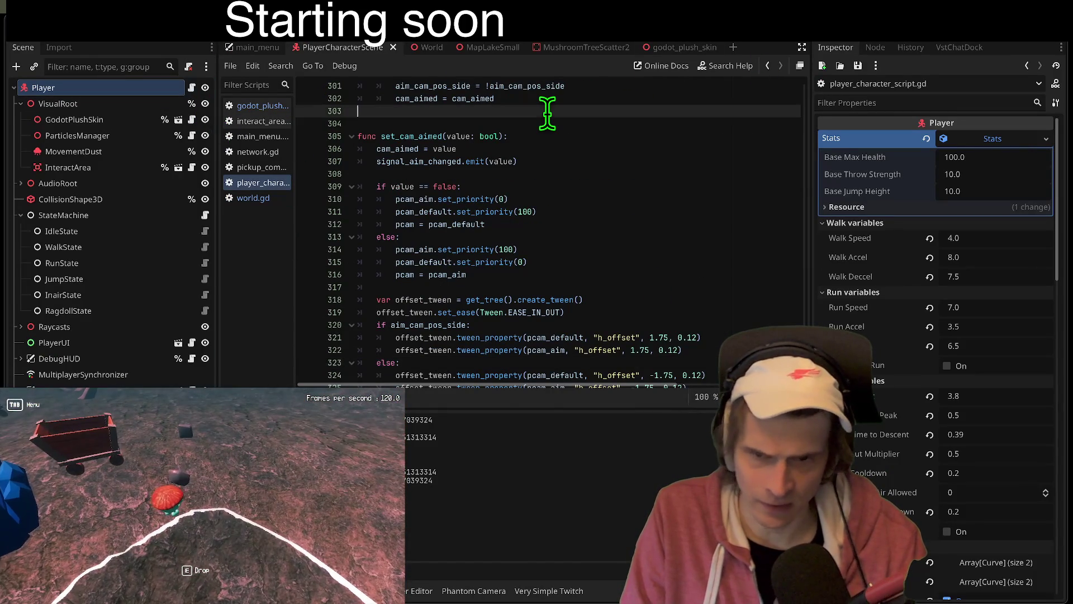
pyautogui.write('random_spawn(')
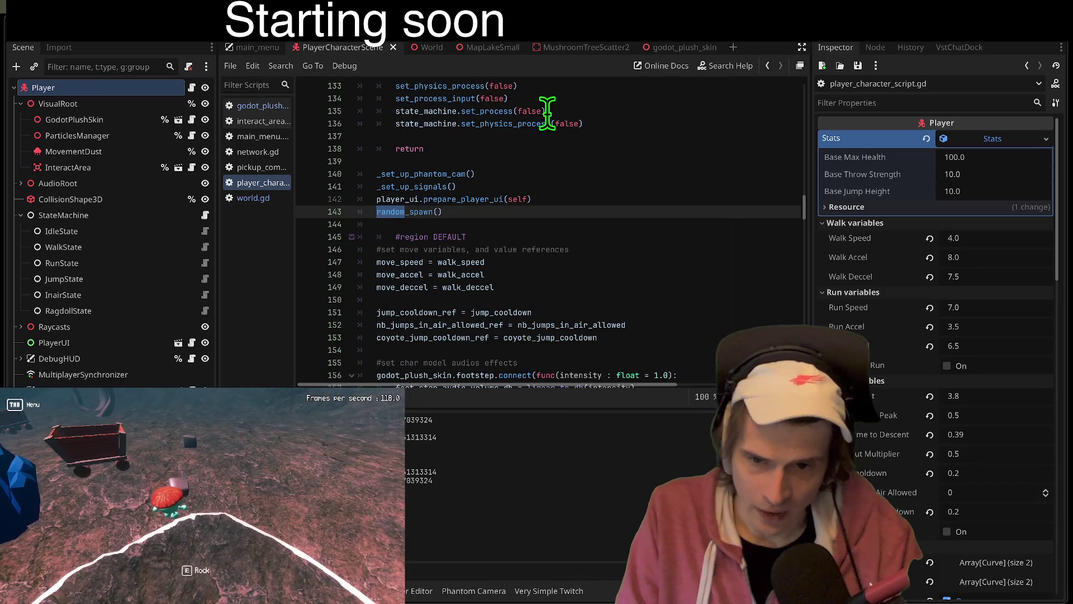
pyautogui.keyDown('ctrl'); pyautogui.click(411, 211); pyautogui.keyUp('ctrl')
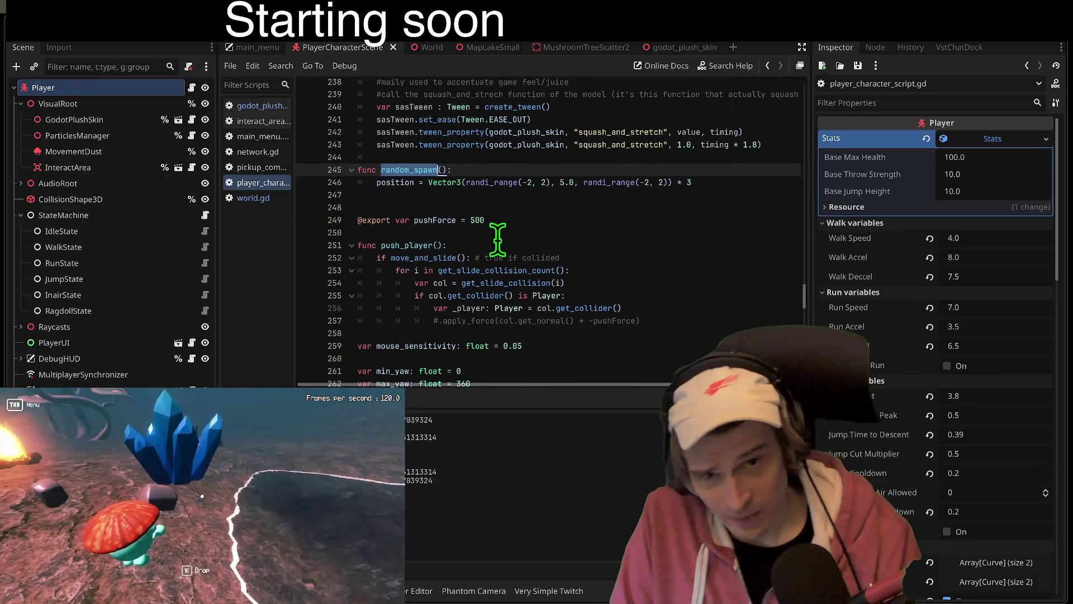
pyautogui.hotkey('alt', 'Left')
pyautogui.hotkey('alt', 'Left')
pyautogui.hotkey('alt', 'Left')
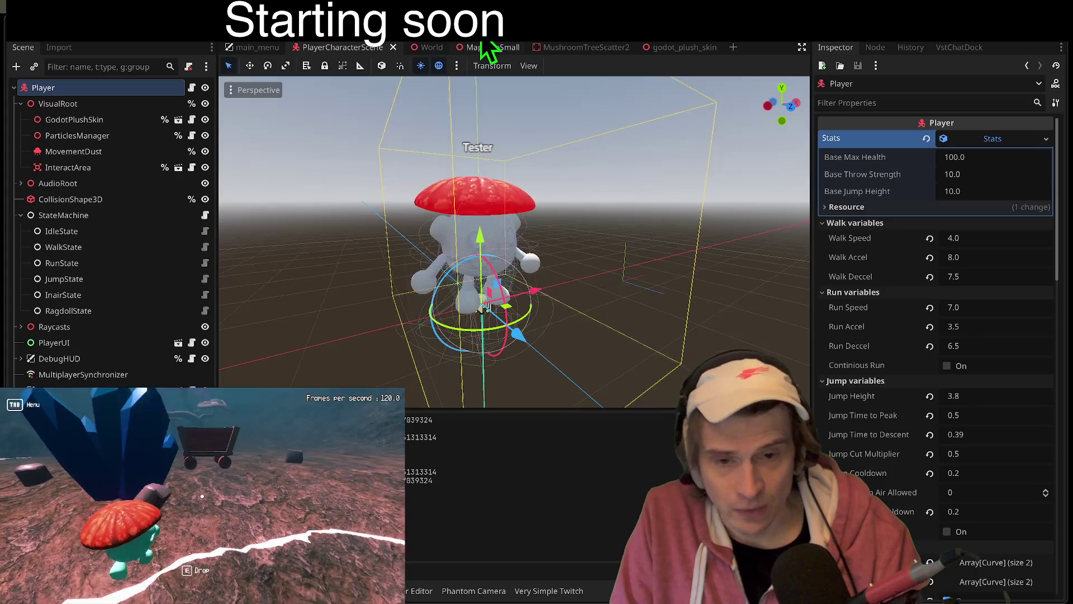
pyautogui.click(491, 47)
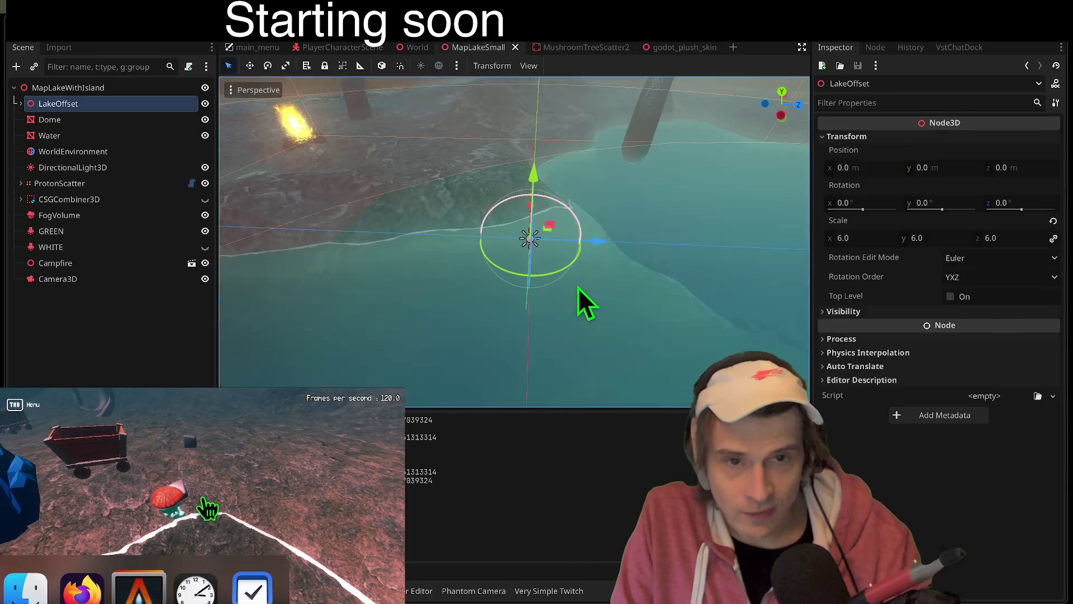
pyautogui.click(541, 26)
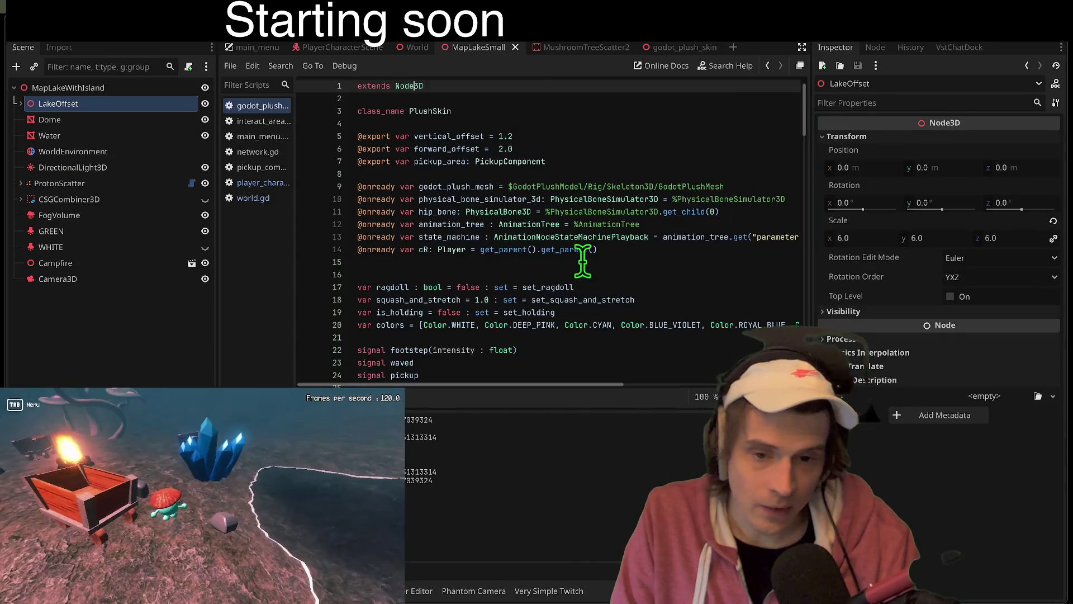
# Step: Search the plush skin script for 'random_colorhas' to reach the colour code in set_mesh_color
pyautogui.scroll(-7, 649, 344)
pyautogui.hotkey('ctrl', 'f')
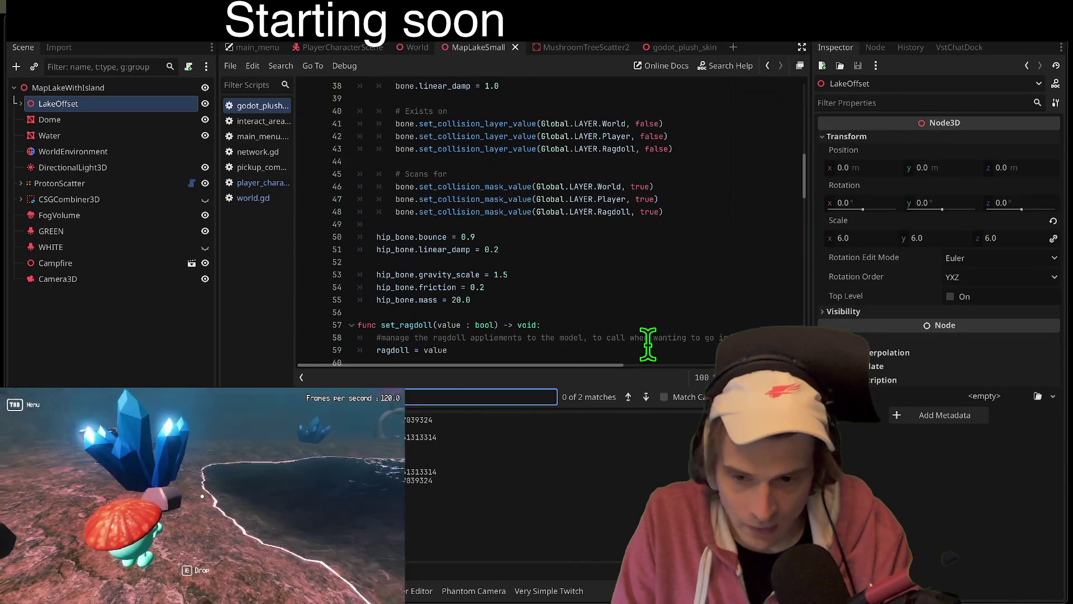
pyautogui.write('random_color')
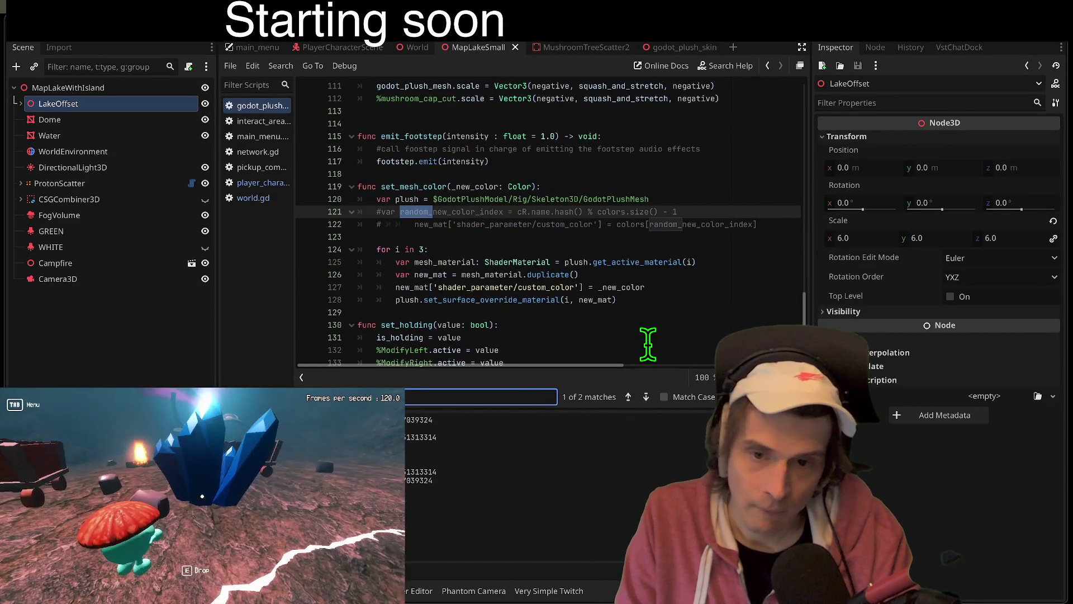
pyautogui.write('has')
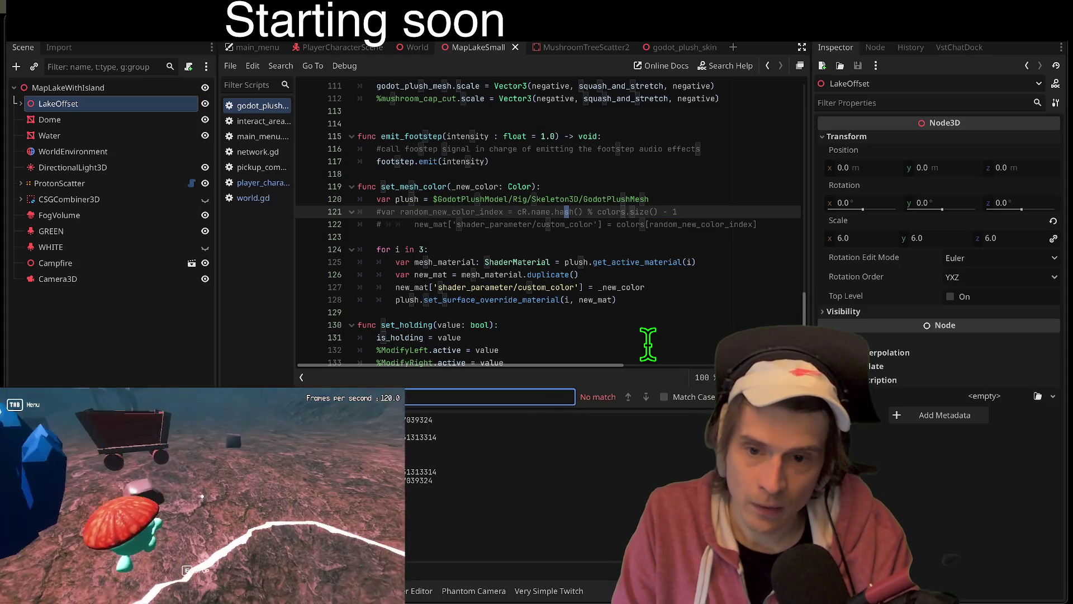
pyautogui.press('Escape')
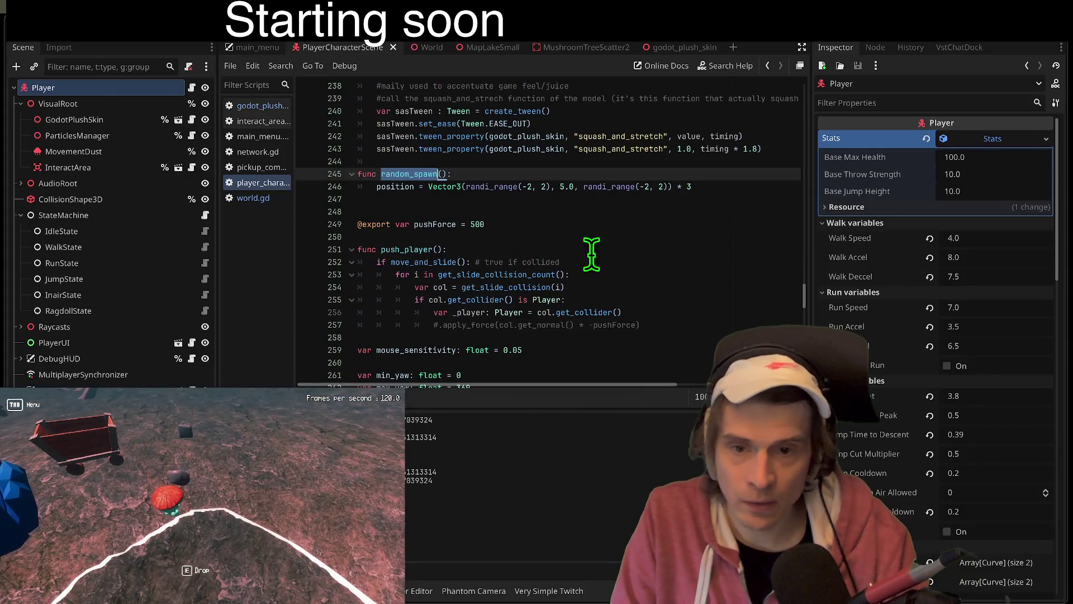
# Step: Change random_spawn to randi_range(-4, -8) for X and randi_range(4, 8) for Z, then run the project
pyautogui.click(454, 173)
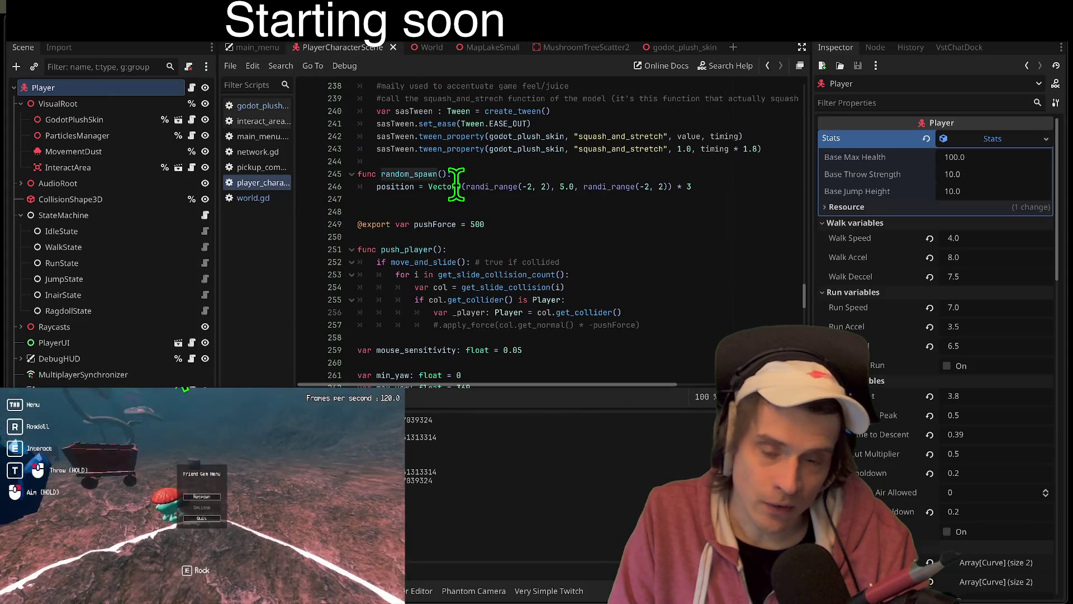
pyautogui.click(675, 188)
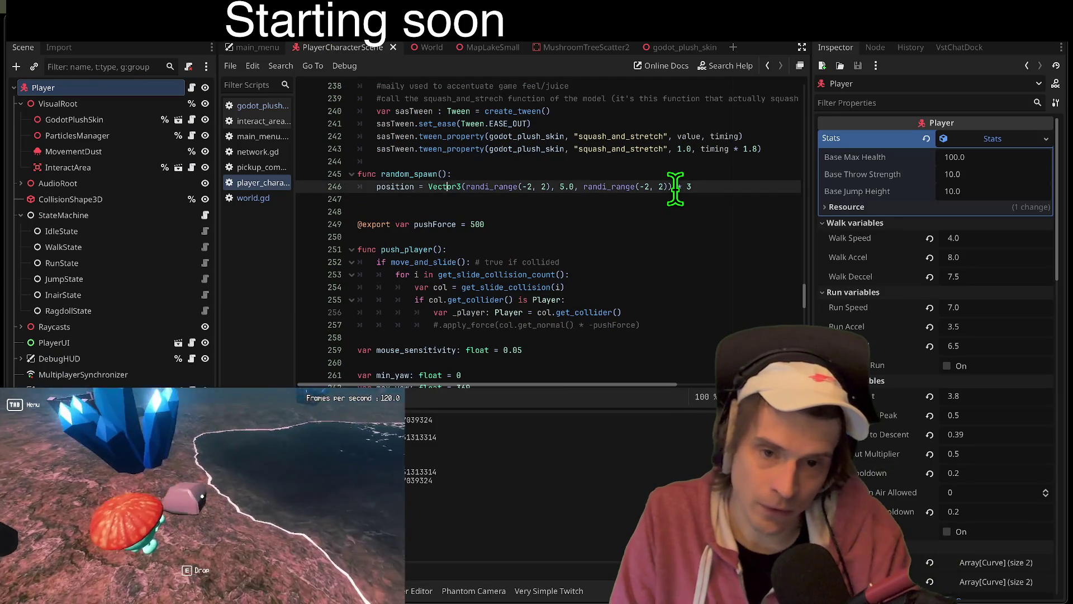
pyautogui.click(537, 187)
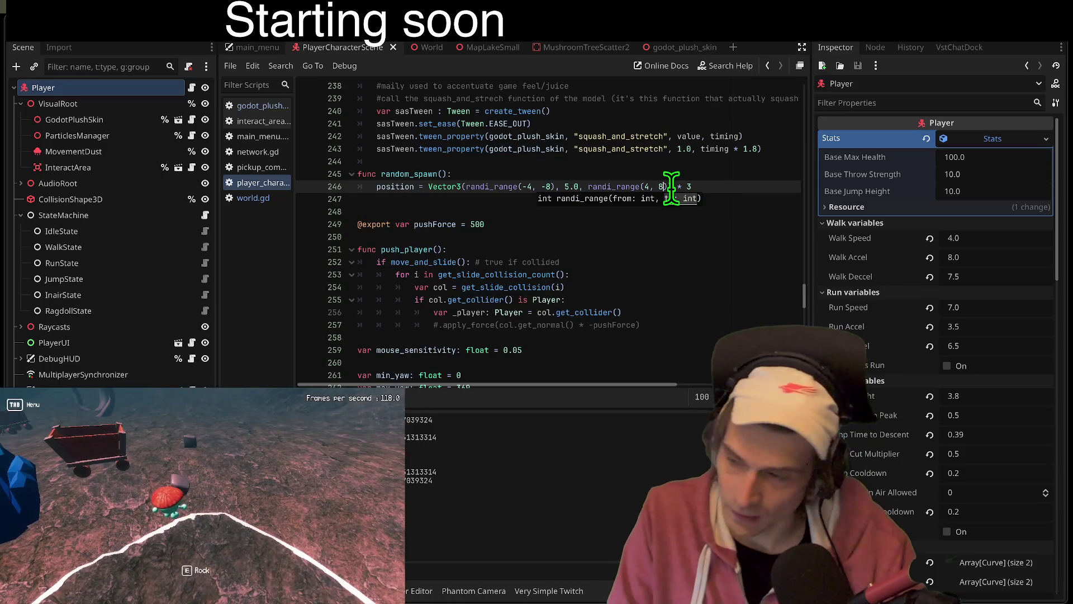
pyautogui.press('Tab')
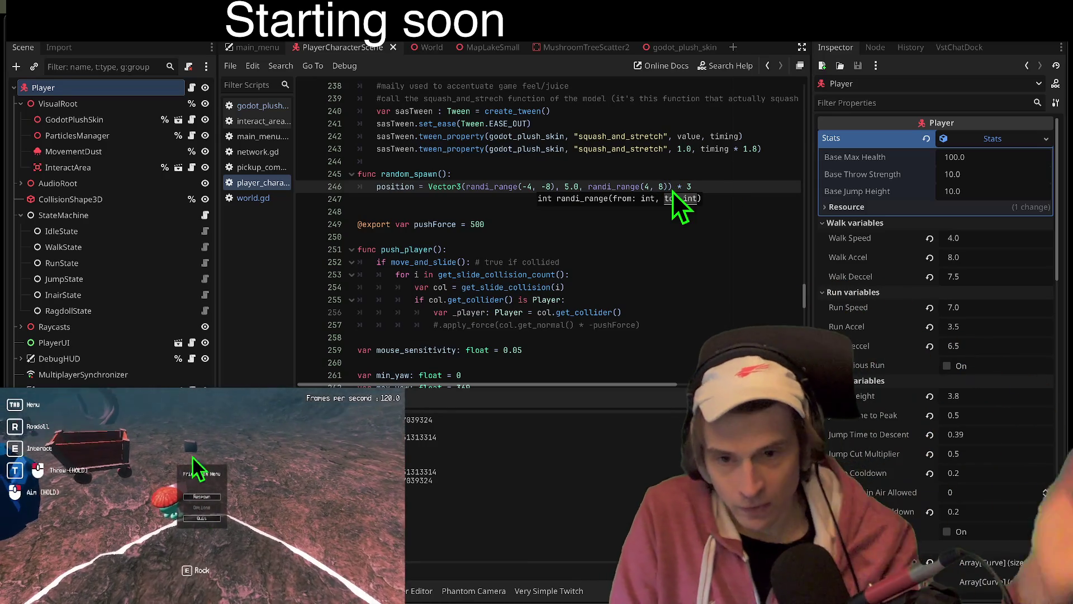
pyautogui.press('F5')
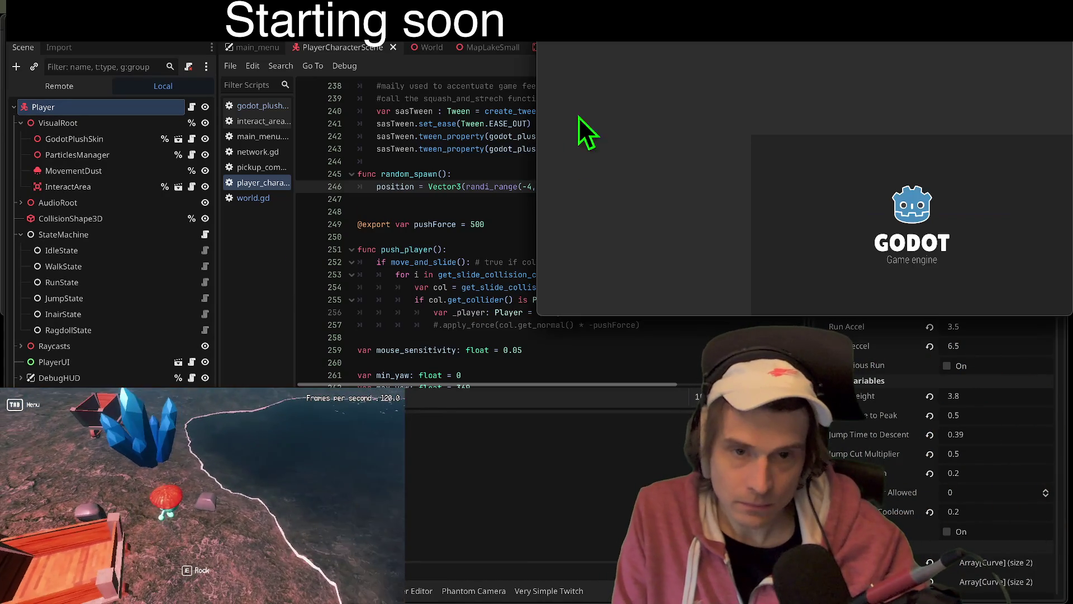
# Step: Connect both clients, create and join a lobby, start the match, then close the game windows
pyautogui.click(579, 99)
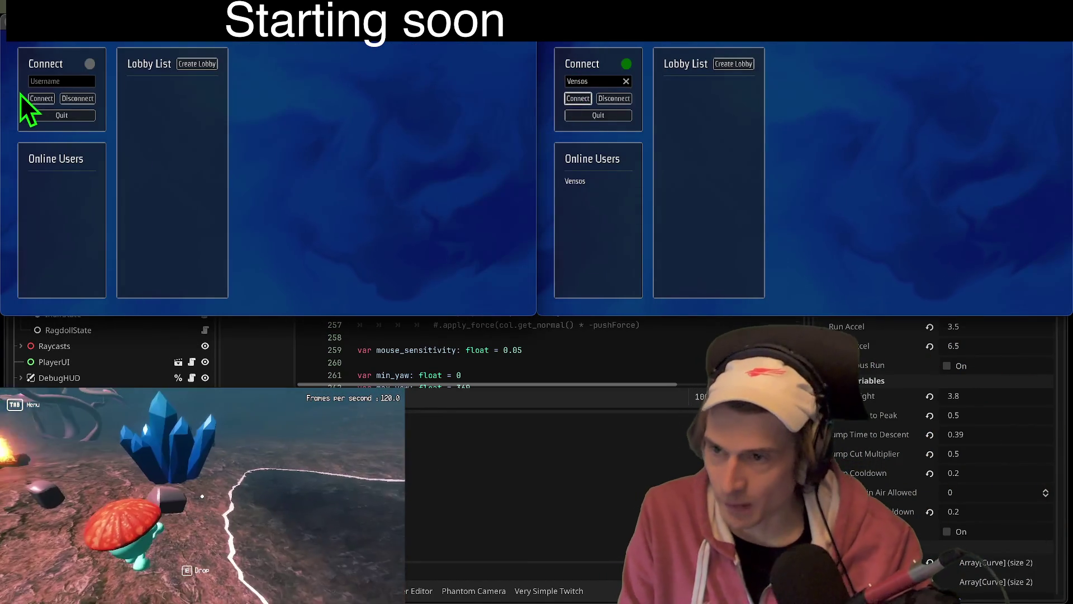
pyautogui.click(29, 101)
pyautogui.click(198, 64)
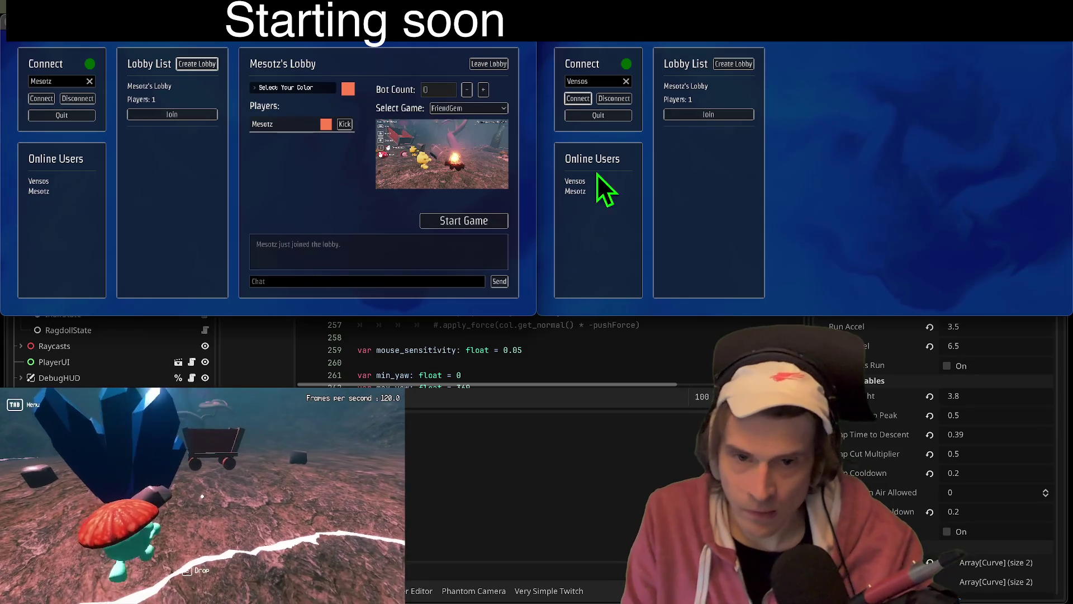
pyautogui.click(172, 115)
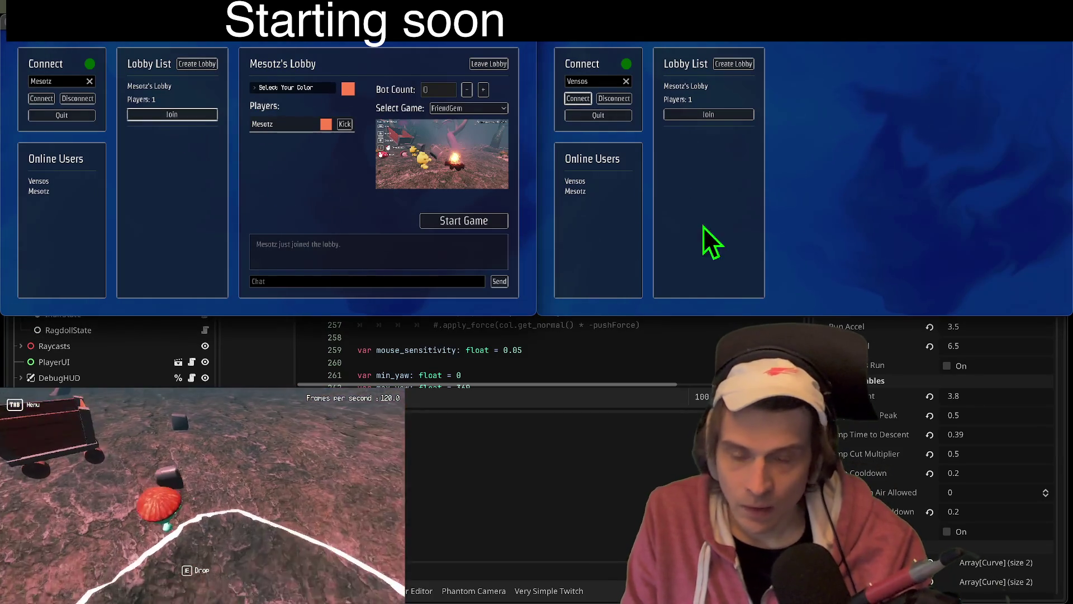
pyautogui.click(696, 115)
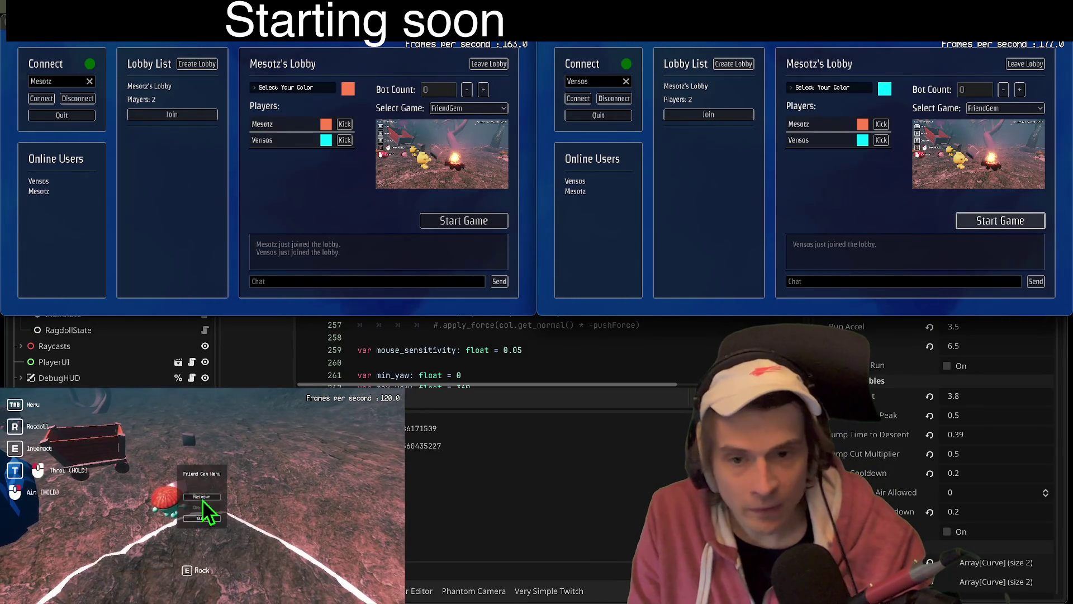
pyautogui.click(1000, 220)
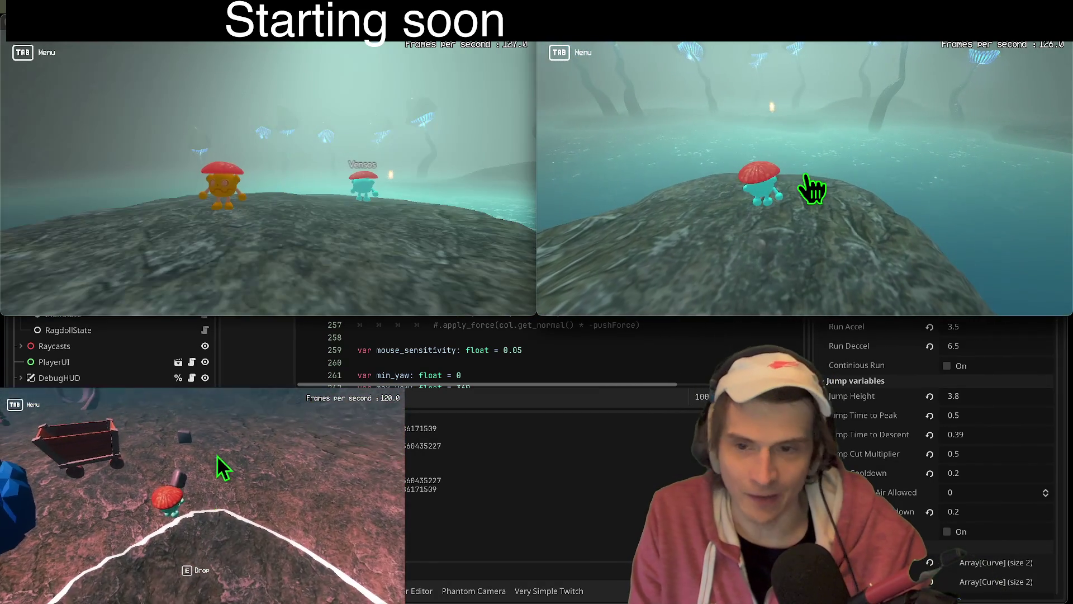
pyautogui.click(807, 176)
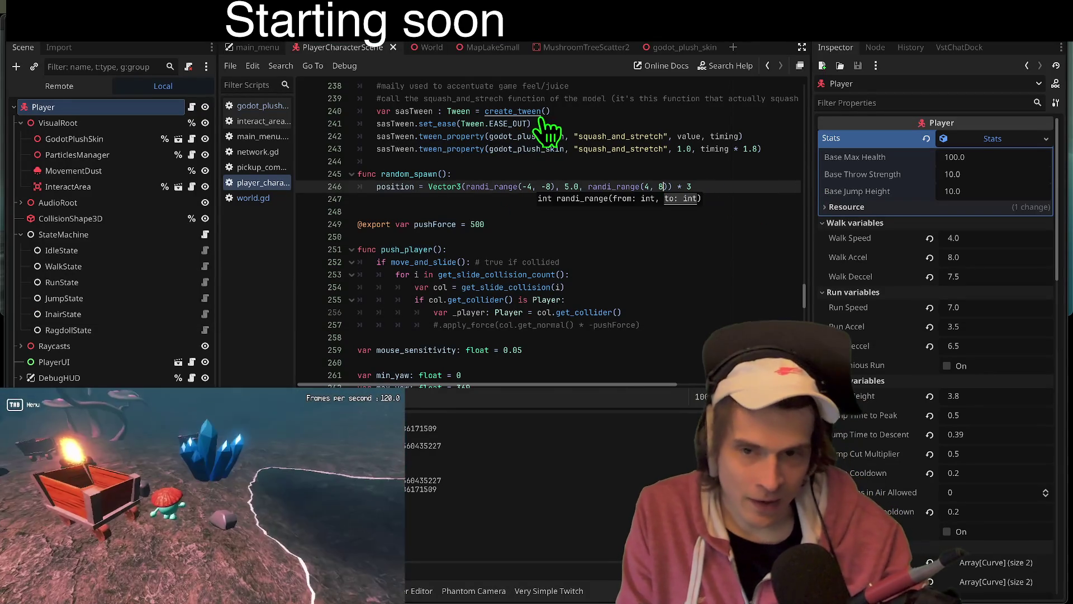
# Step: Look over the player character and MapLakeSmall scenes, then return to the player script
pyautogui.click(475, 41)
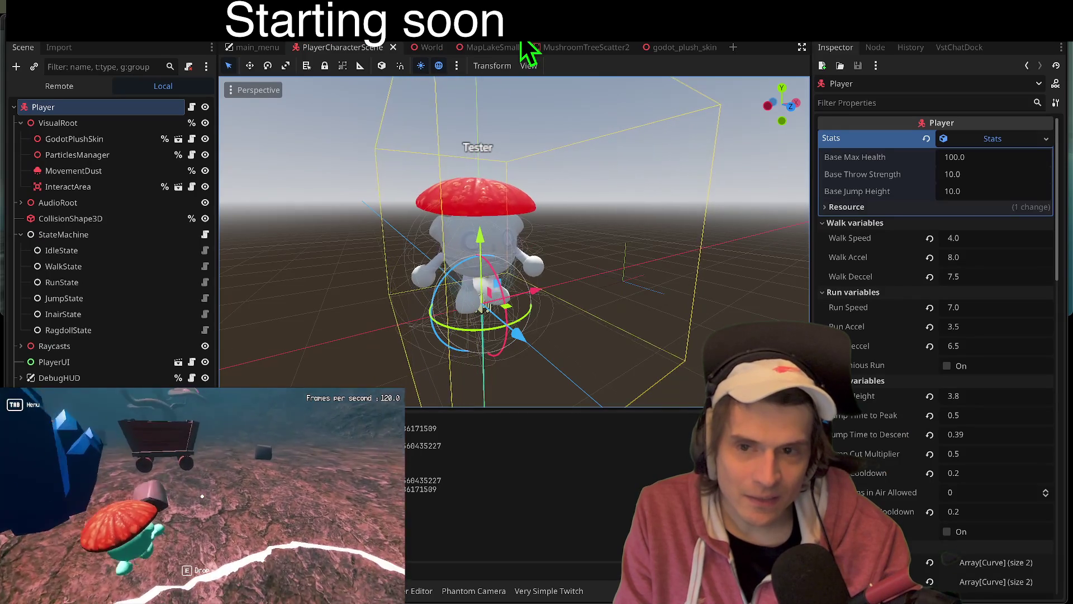
pyautogui.click(495, 51)
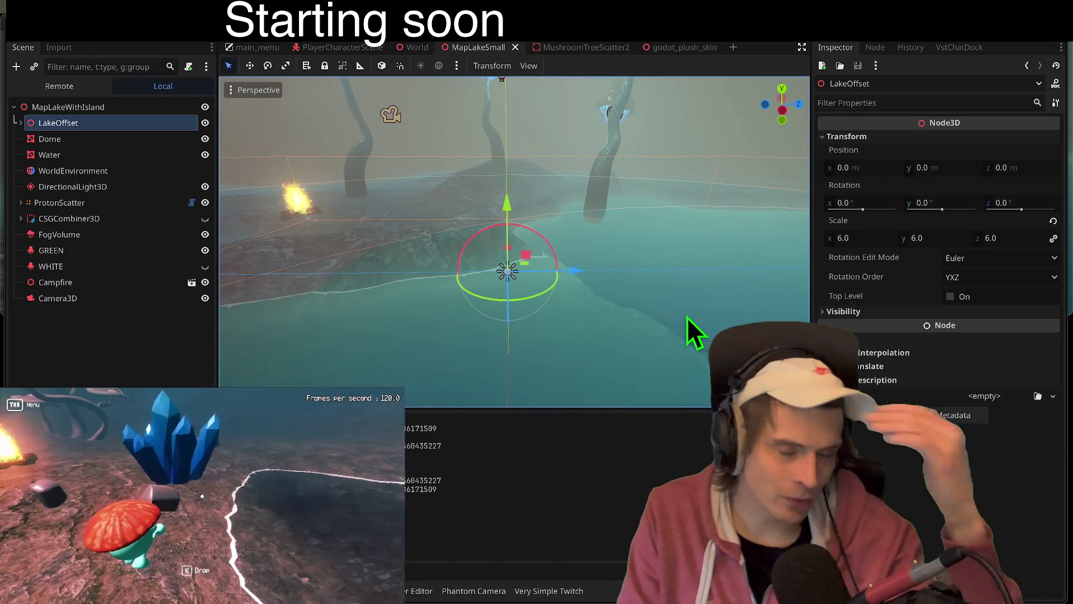
pyautogui.hotkey('ctrl', 'Tab')
pyautogui.click(478, 47)
pyautogui.click(539, 28)
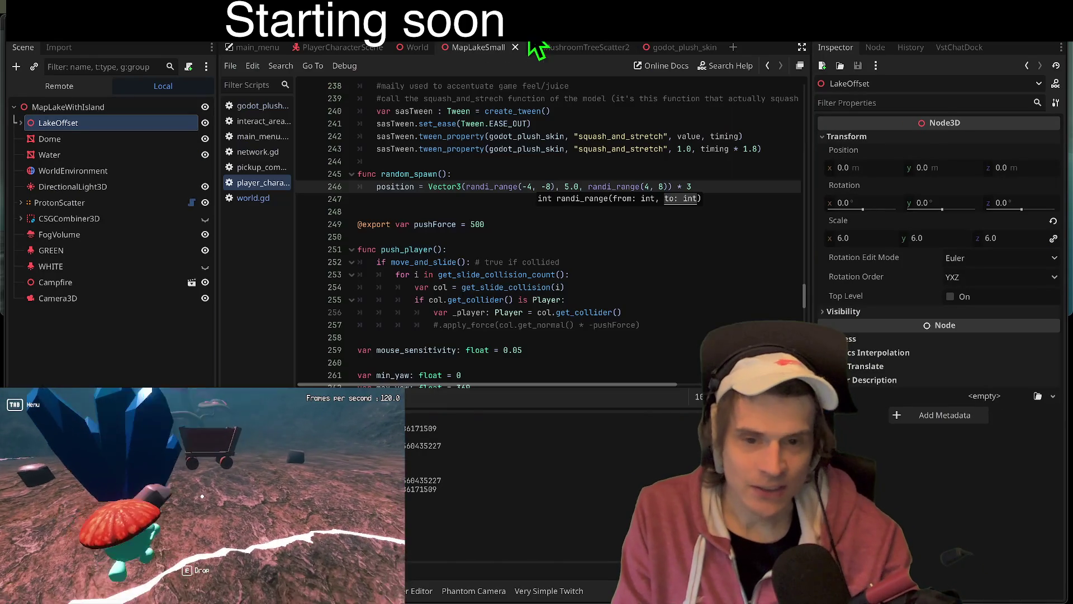
# Step: Edit line 246 to randi_range(4, 8) for X and randi_range(-4, -8) for Z, then run the game
pyautogui.moveTo(518, 187)
pyautogui.mouseDown()
pyautogui.moveTo(467, 187)
pyautogui.moveTo(552, 177)
pyautogui.mouseUp()
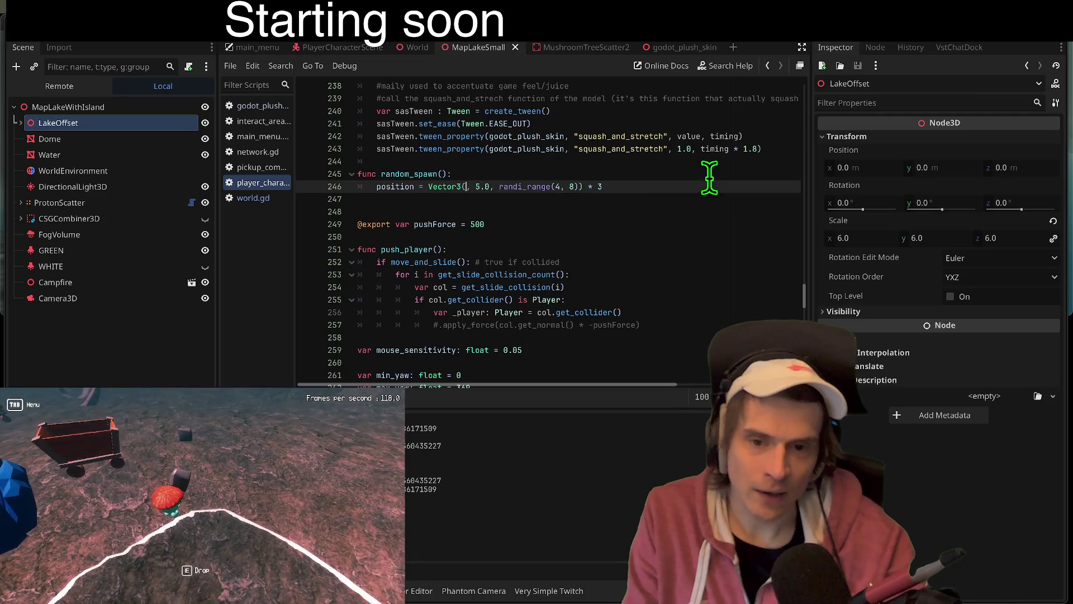
pyautogui.click(708, 178)
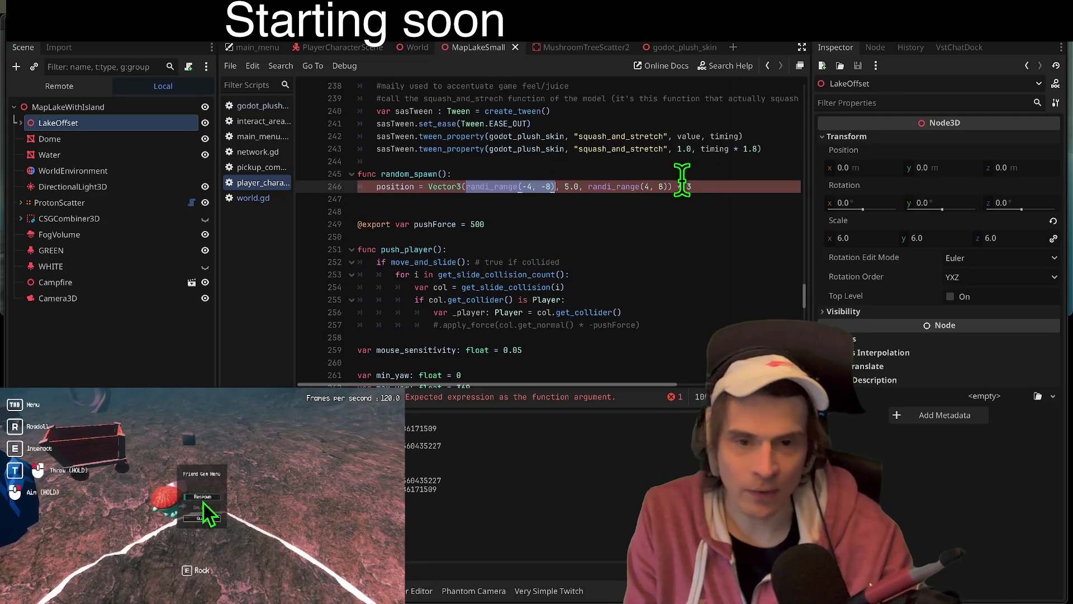
pyautogui.write('randi_range(-4, -8)')
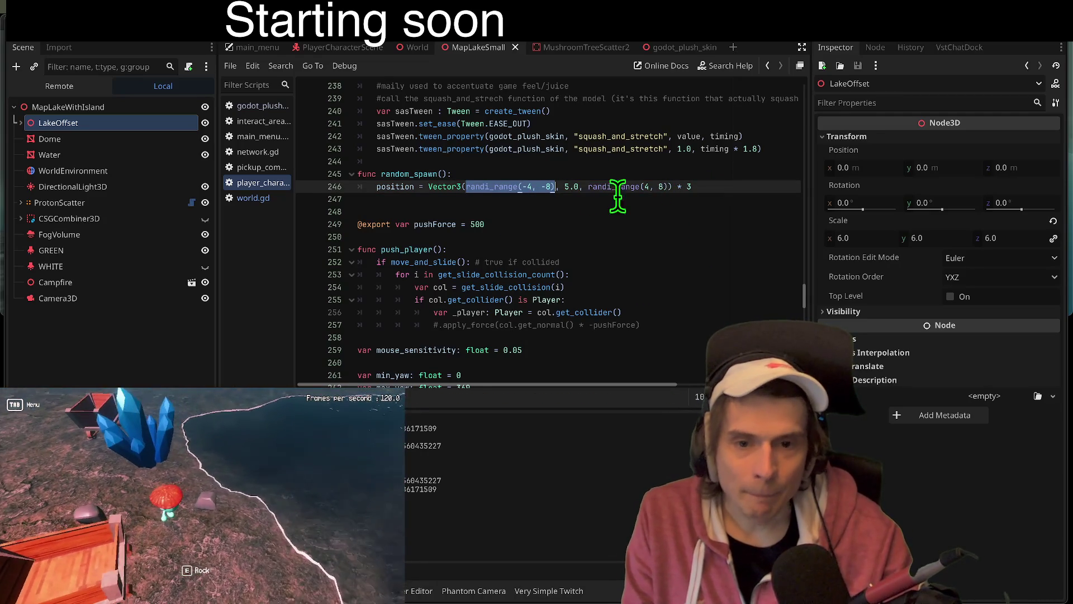
pyautogui.click(540, 187)
pyautogui.press('BackSpace')
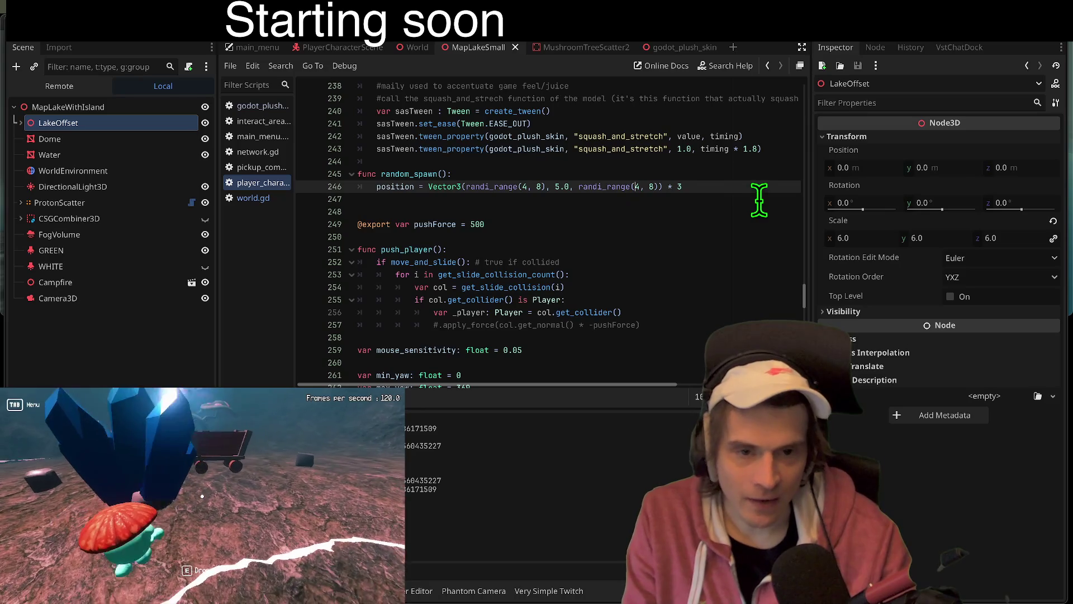
pyautogui.press('Left')
pyautogui.write('-')
pyautogui.press('Right')
pyautogui.press('Right')
pyautogui.press('Right')
pyautogui.write('-')
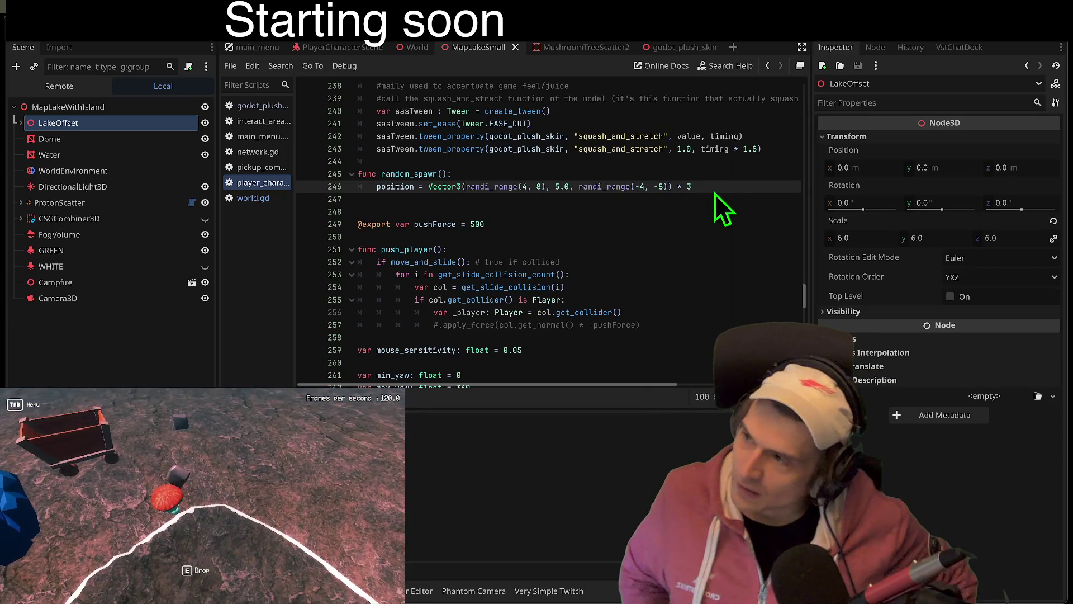
pyautogui.press('F5')
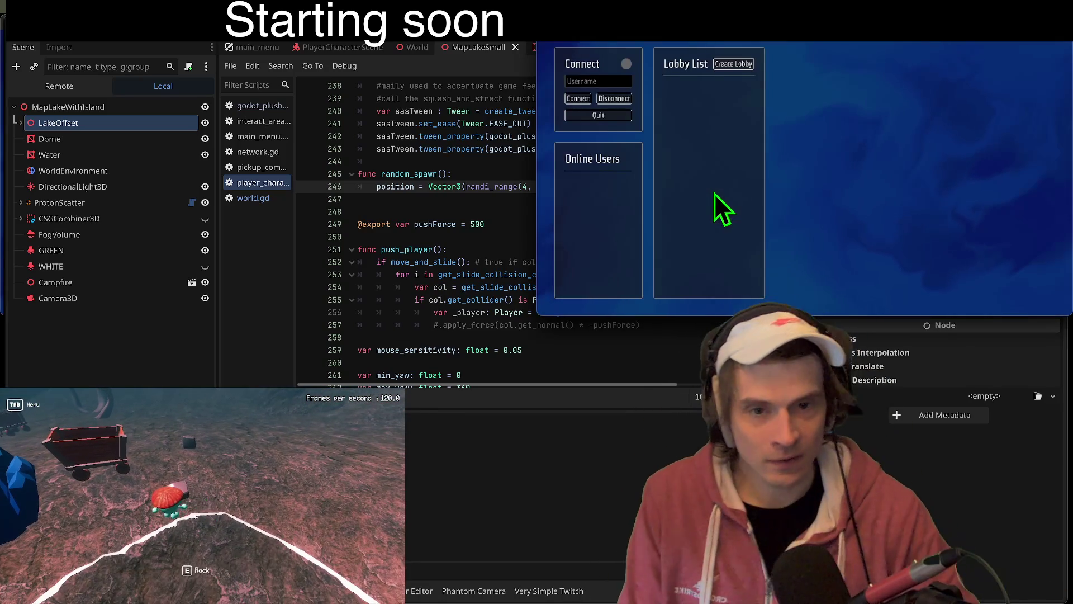
# Step: Connect, create a lobby, join from the second client and start the match, then stop the game
pyautogui.click(41, 99)
pyautogui.click(214, 65)
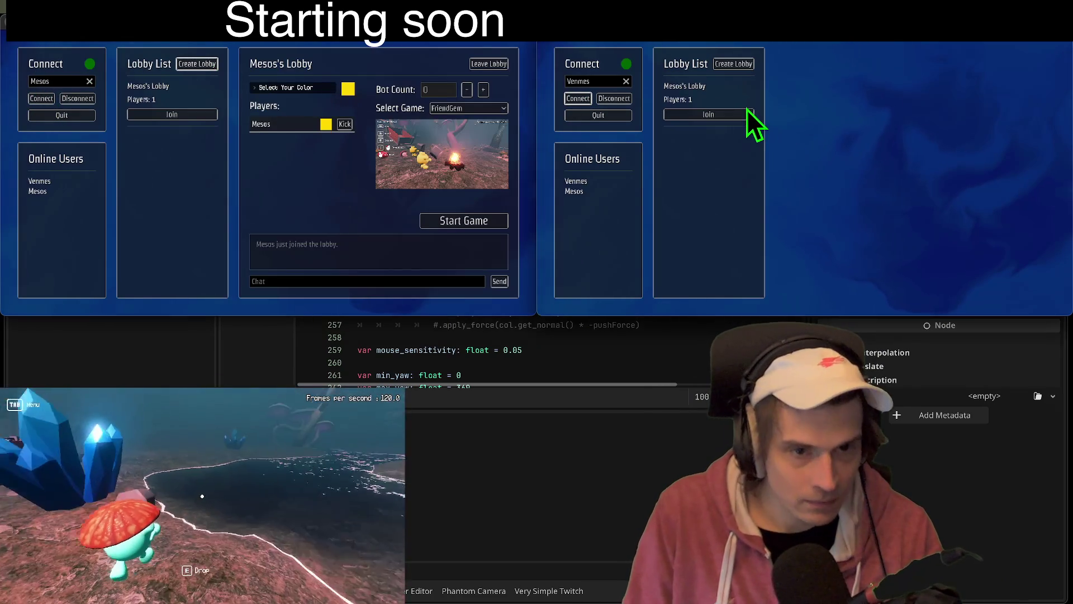
pyautogui.click(747, 114)
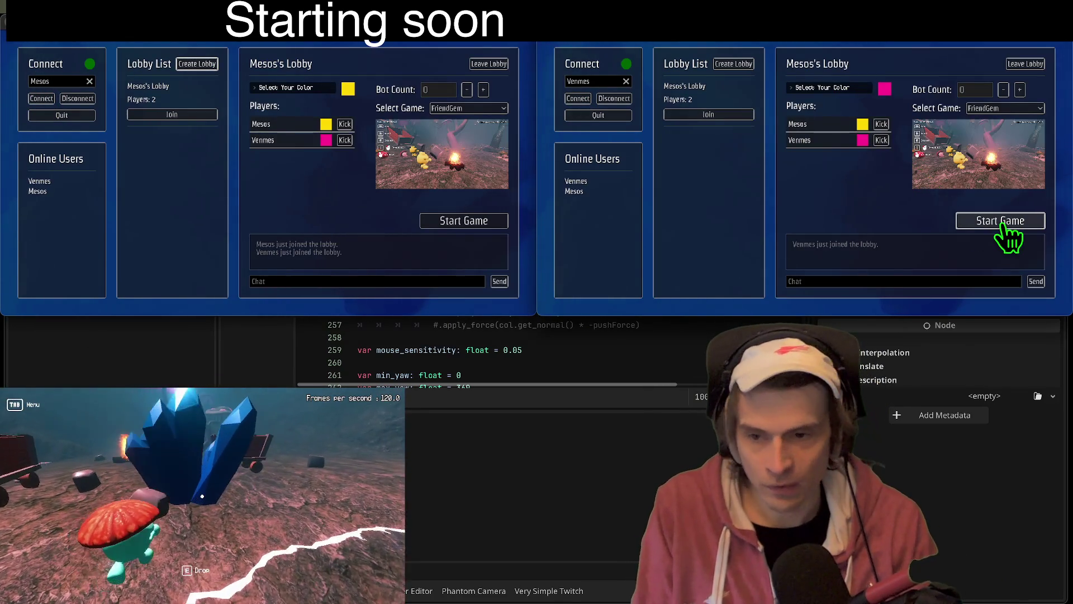
pyautogui.click(1004, 225)
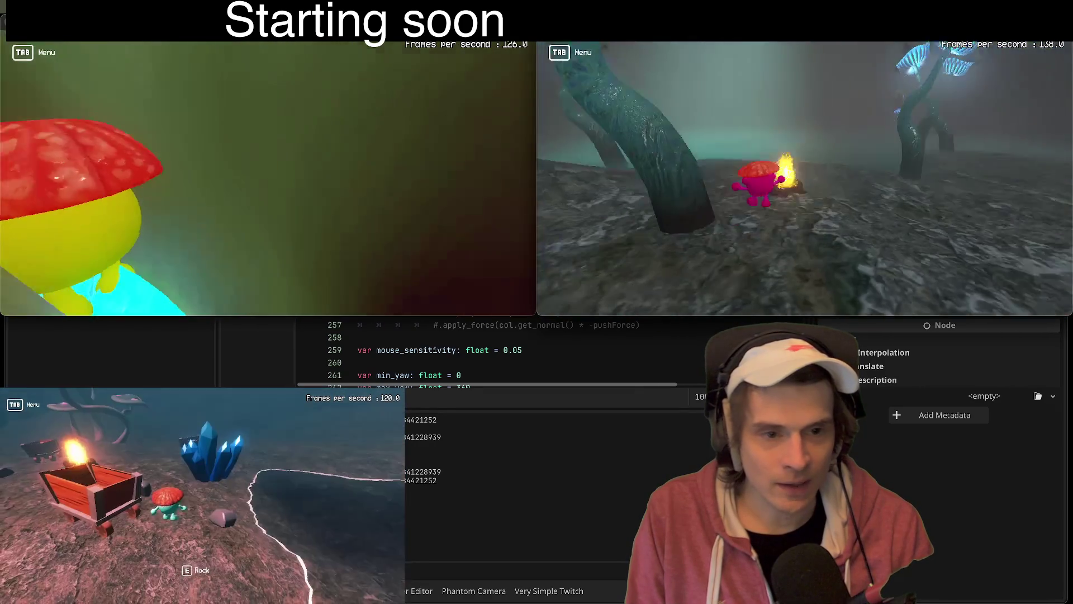
pyautogui.press('F8')
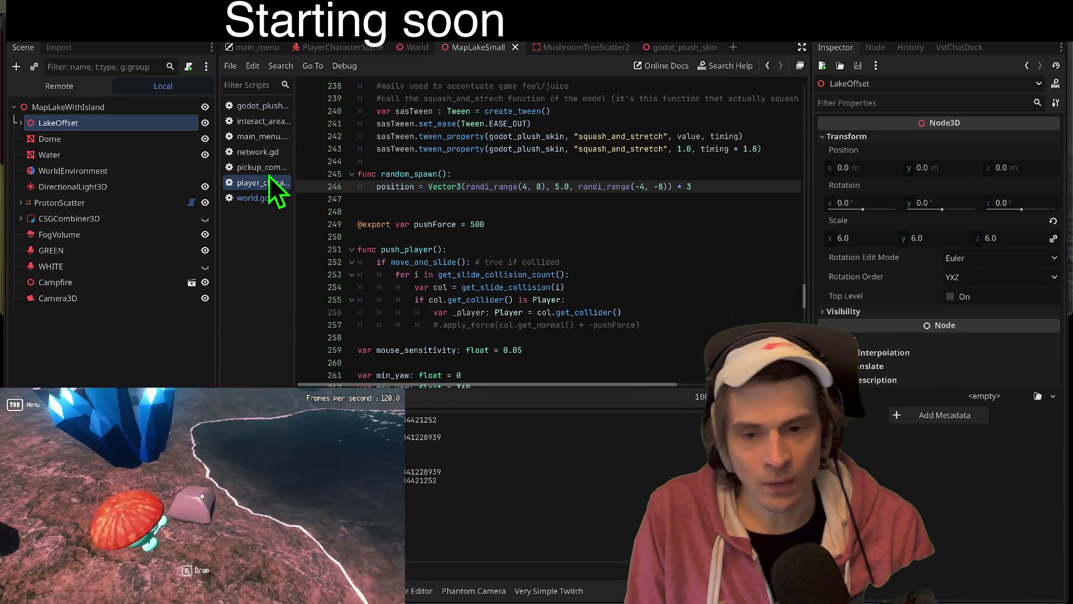
# Step: Change the spawn height on line 246 from 5.0 to 3.0
pyautogui.click(559, 186)
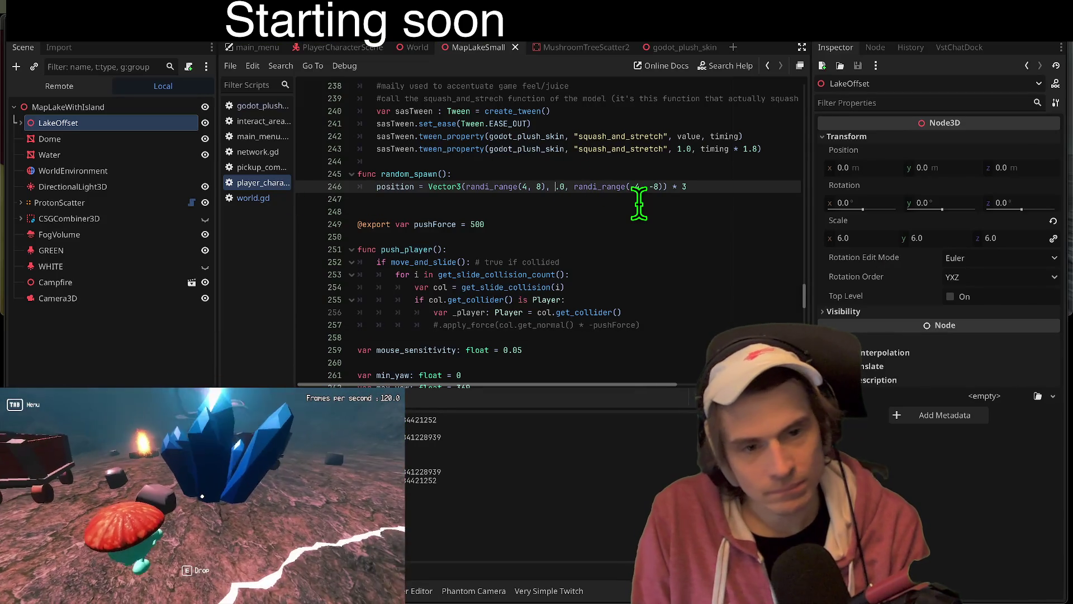
pyautogui.press('BackSpace')
pyautogui.write('3')
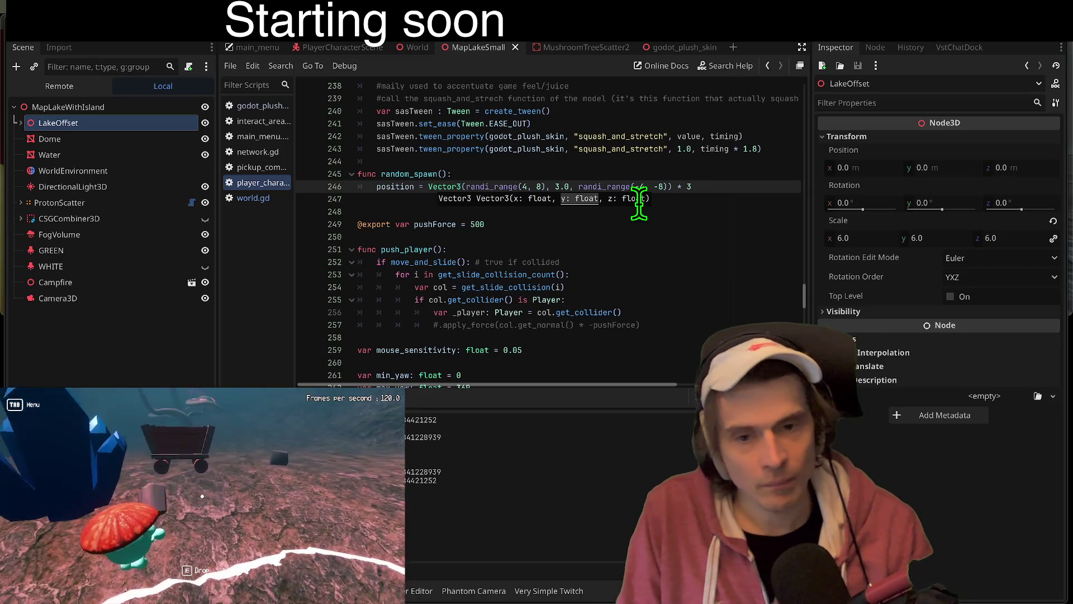
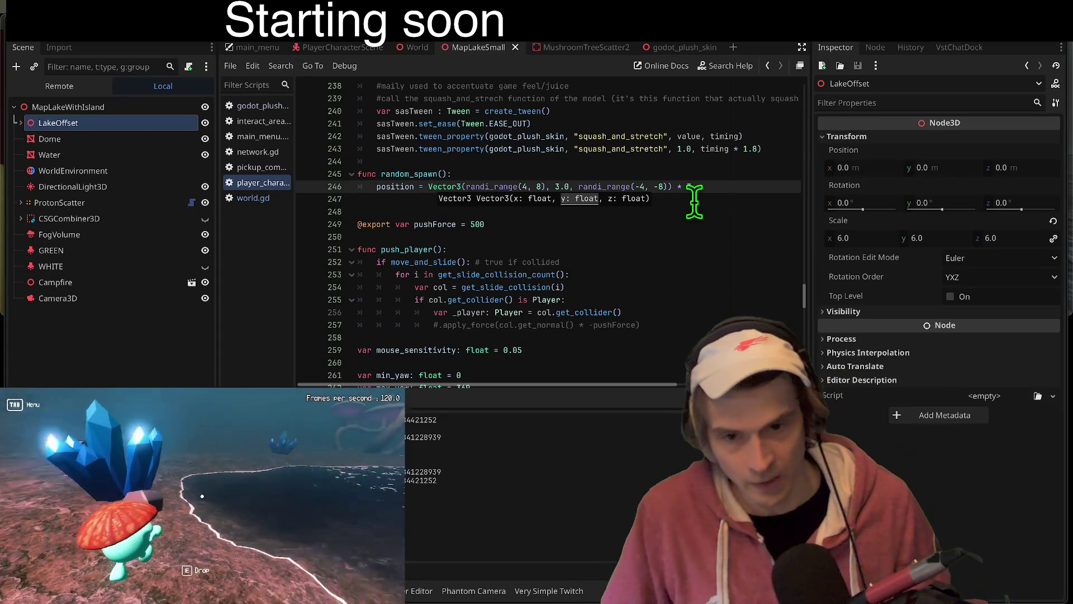
# Step: Test the current build by connecting both instances, creating and joining a lobby, and starting the game
pyautogui.click(696, 204)
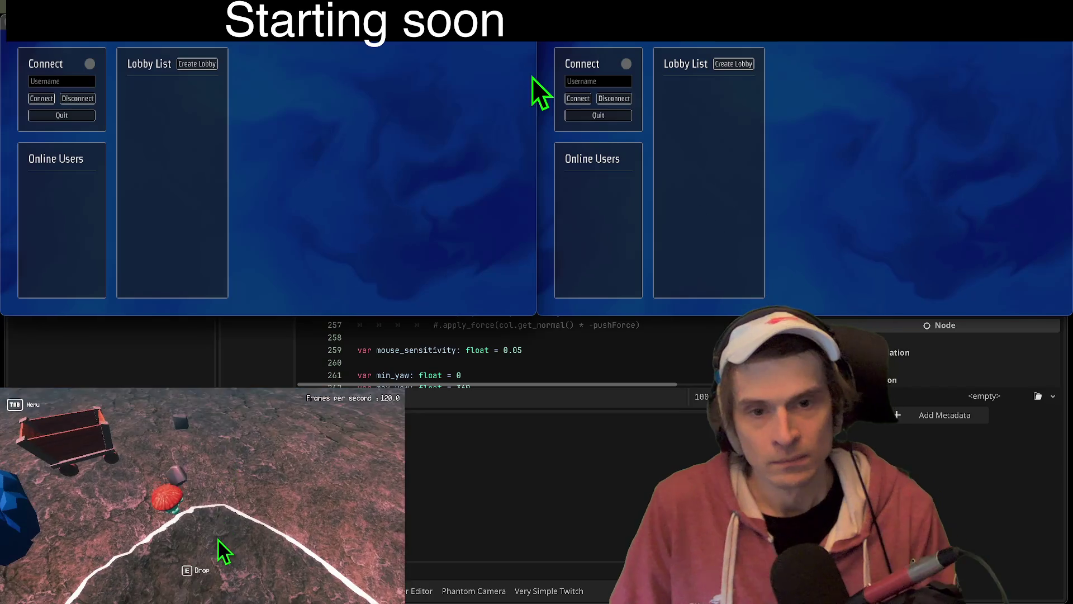
pyautogui.click(578, 98)
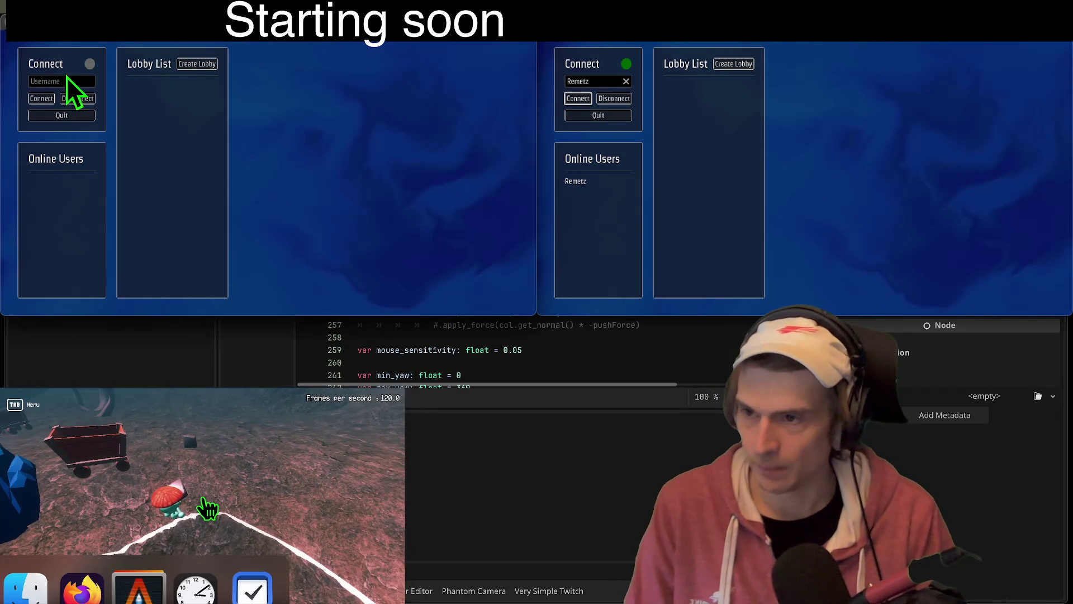
pyautogui.click(205, 67)
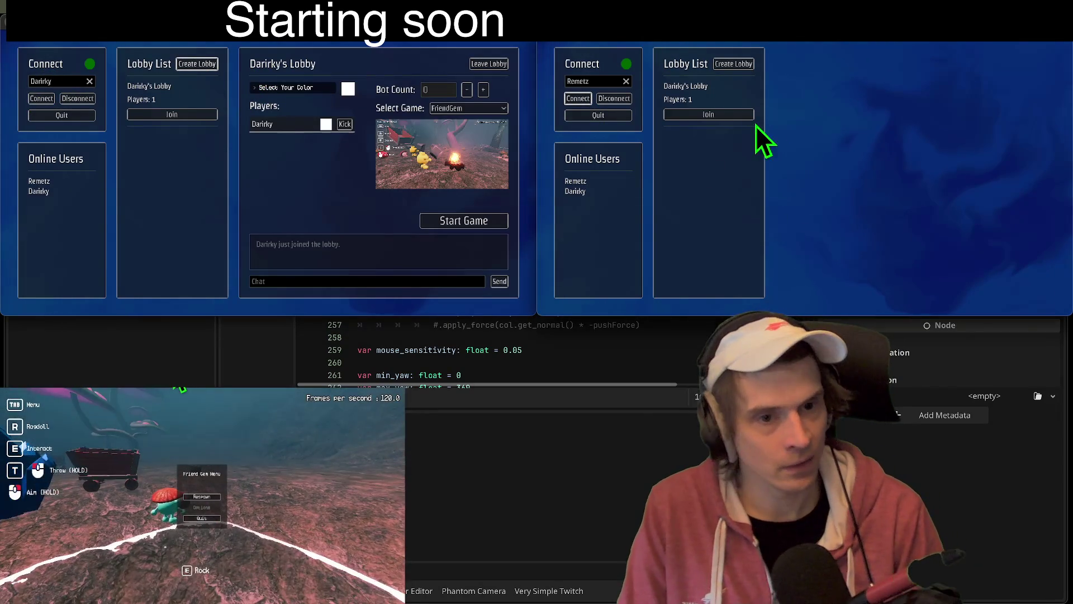
pyautogui.click(736, 116)
pyautogui.click(1005, 224)
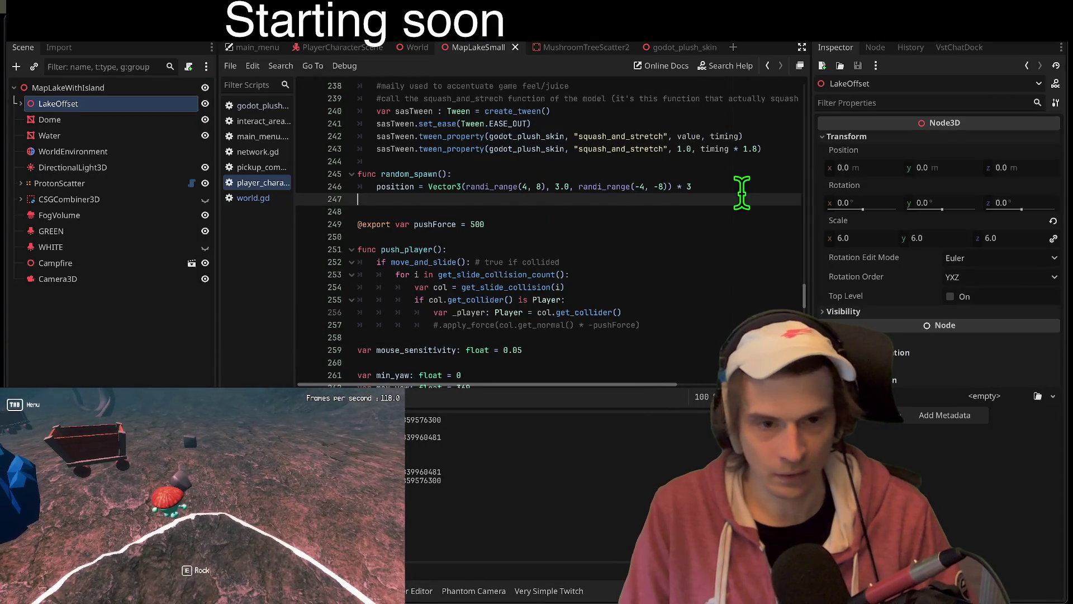
# Step: On line 246 set the multiplier to 4 and the bounds to -12 and 12, then run with F5
pyautogui.click(742, 189)
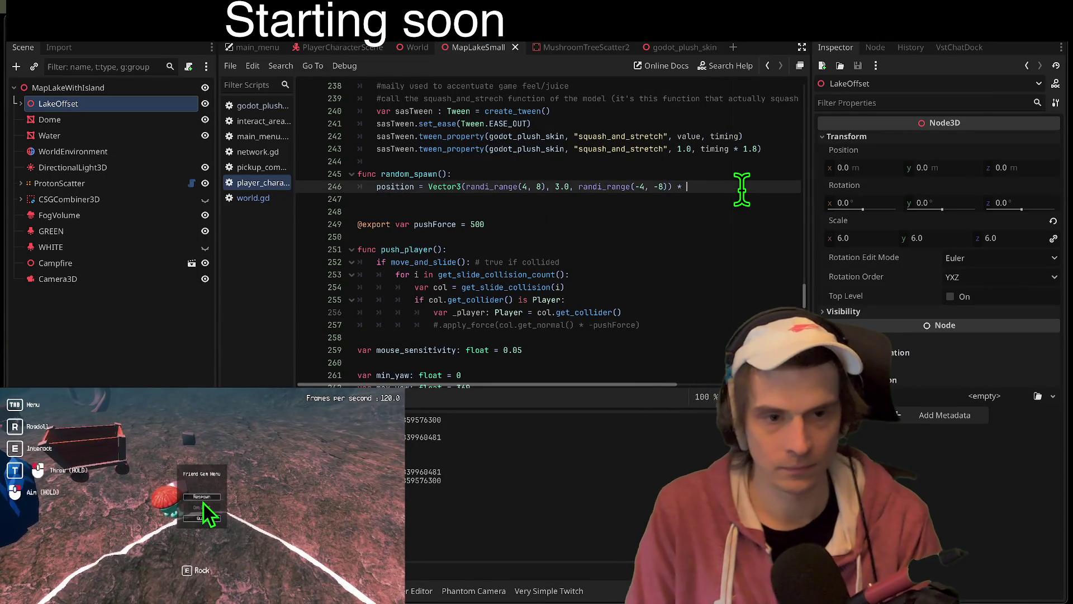
pyautogui.write('4')
pyautogui.press('Left')
pyautogui.press('Left')
pyautogui.press('Left')
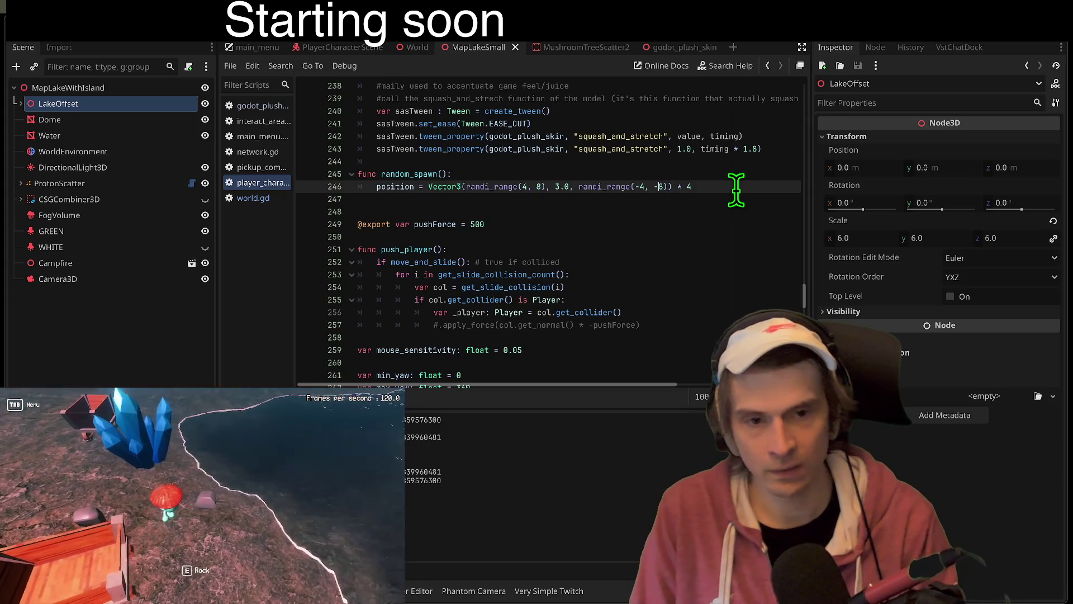
pyautogui.press('BackSpace')
pyautogui.write('12')
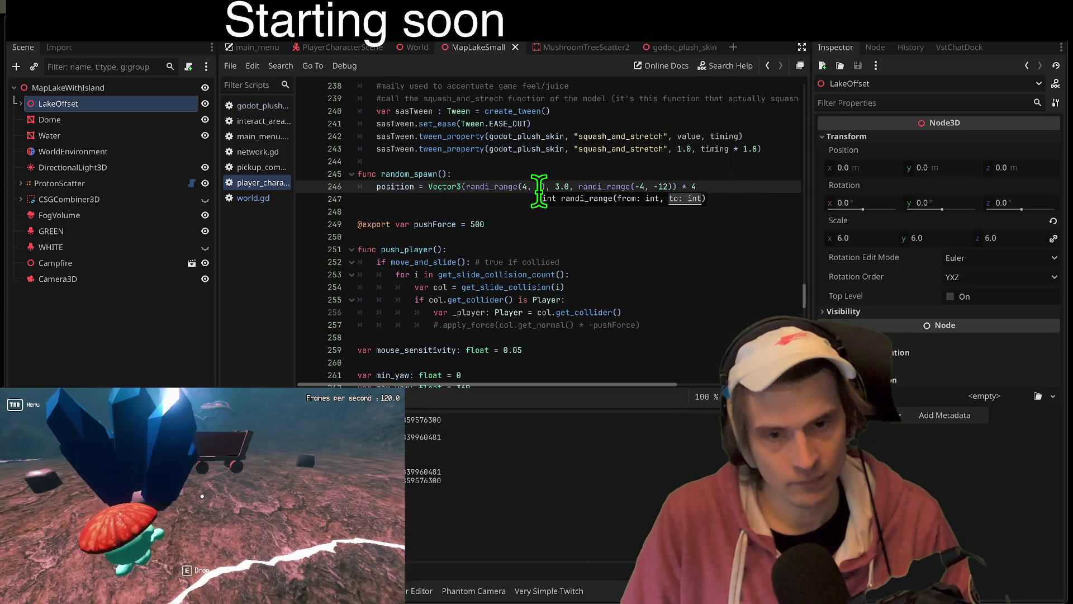
pyautogui.click(542, 186)
pyautogui.press('BackSpace')
pyautogui.write('12')
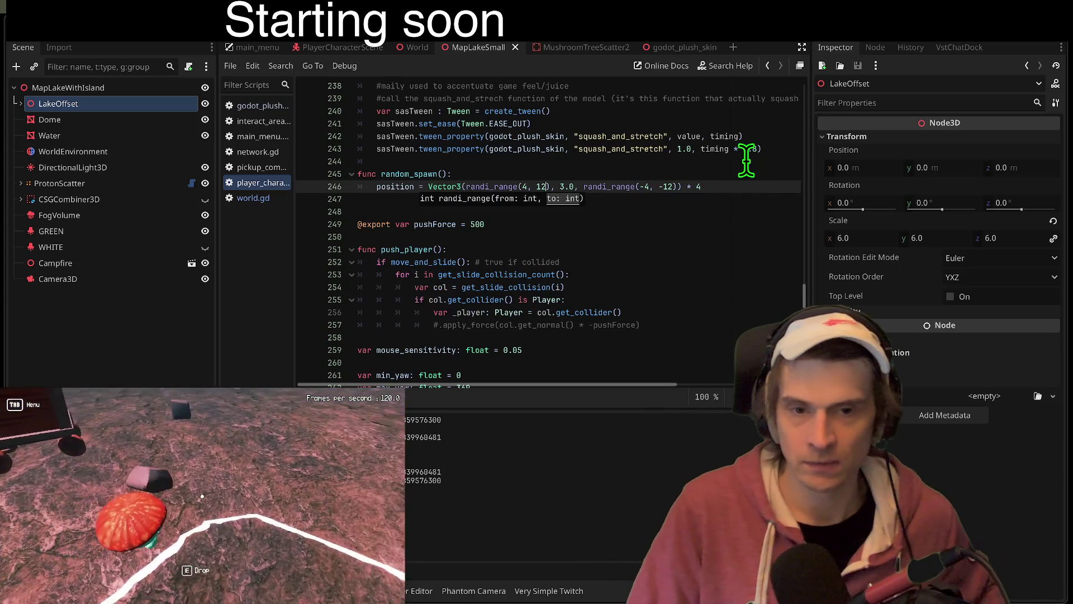
pyautogui.press('F5')
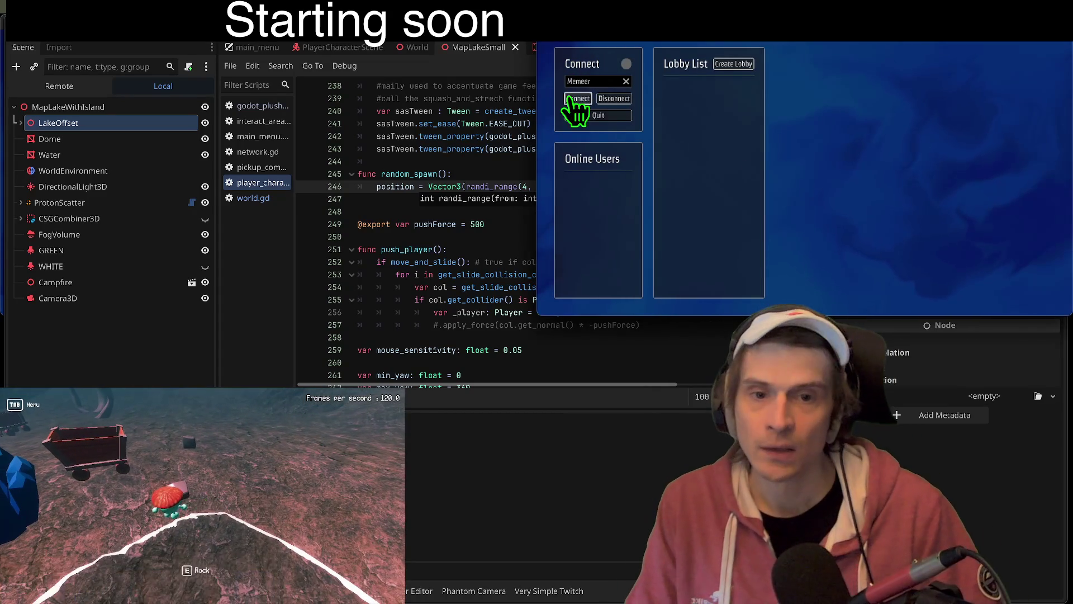
# Step: Connect both instances, create and join a lobby, switch the player colour to blue, and start the match
pyautogui.click(745, 64)
pyautogui.click(40, 99)
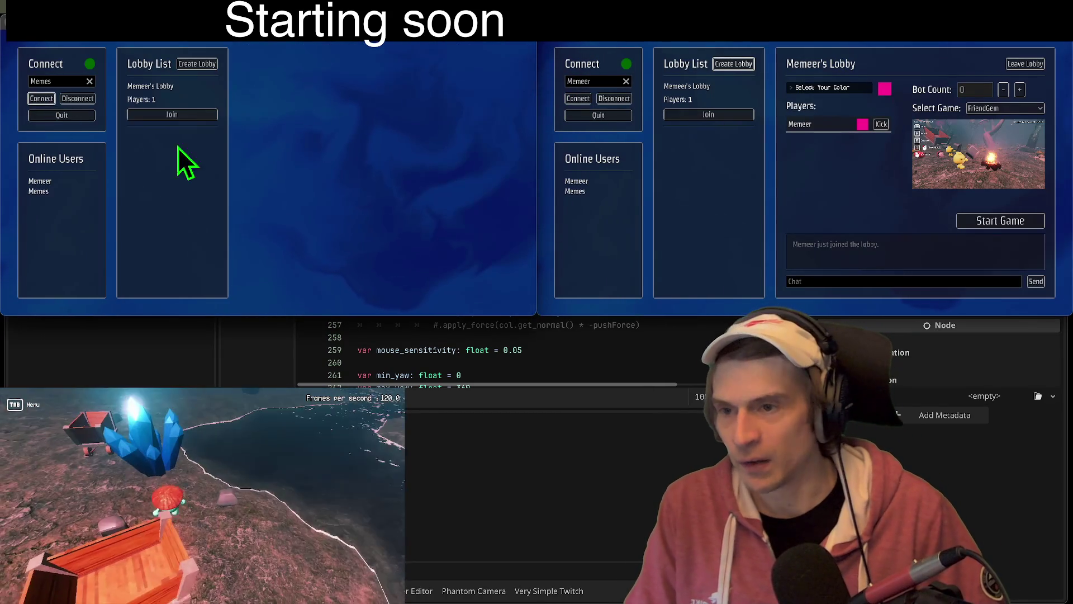
pyautogui.click(189, 114)
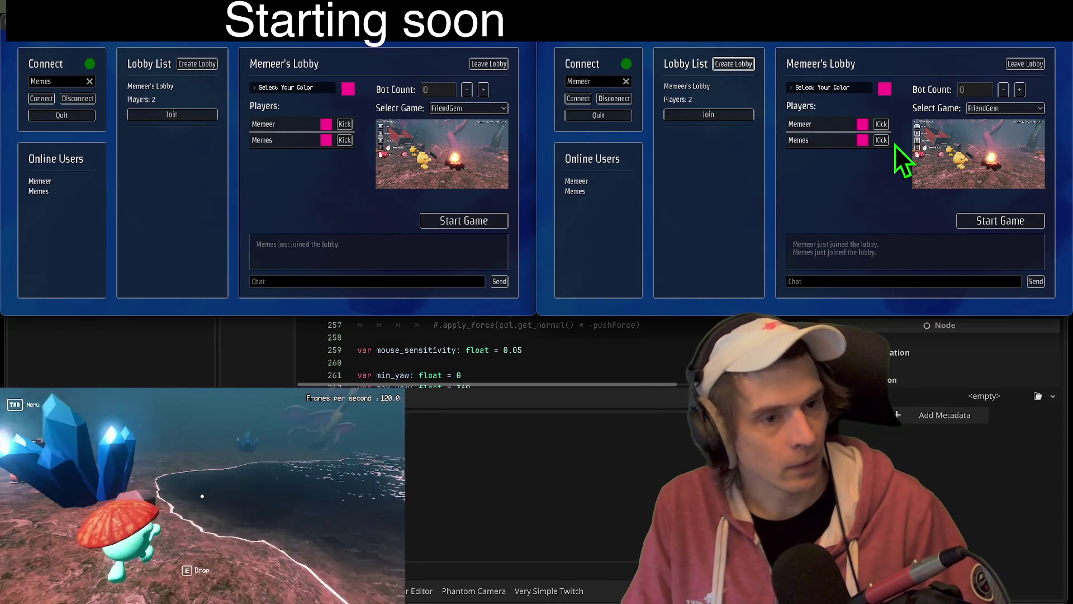
pyautogui.click(838, 88)
pyautogui.click(809, 116)
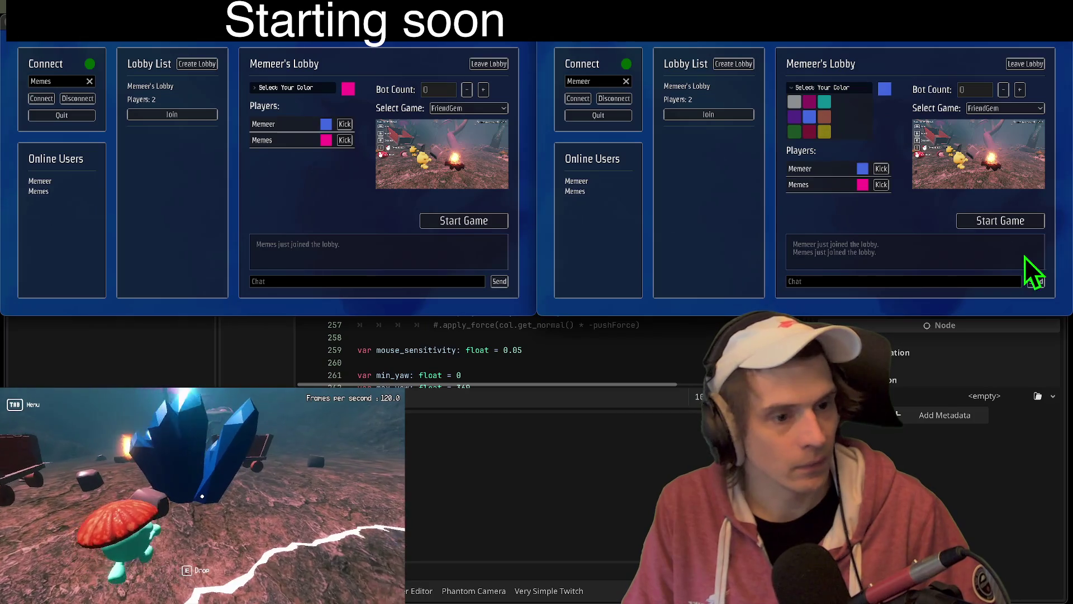
pyautogui.click(1001, 221)
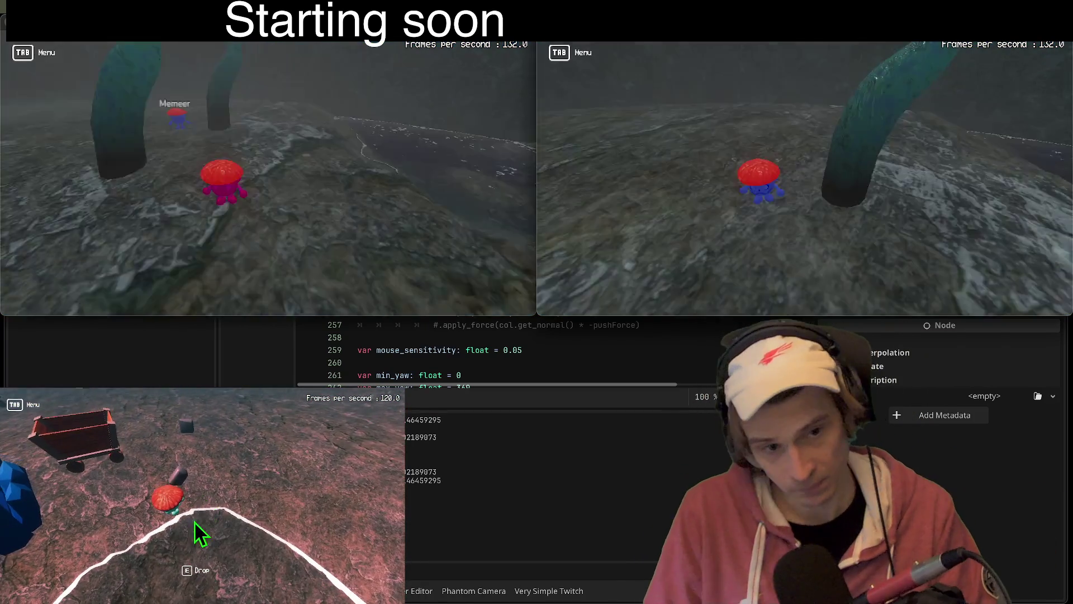
# Step: Play by dropping and picking up rocks and respawning, then close both game windows with F8
pyautogui.press('e')
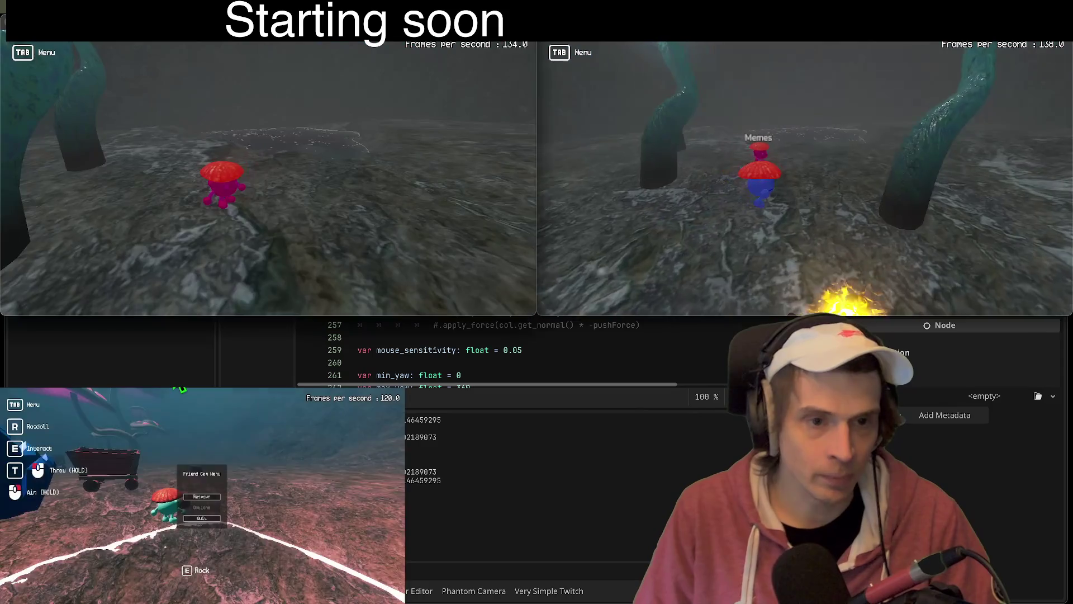
pyautogui.click(201, 496)
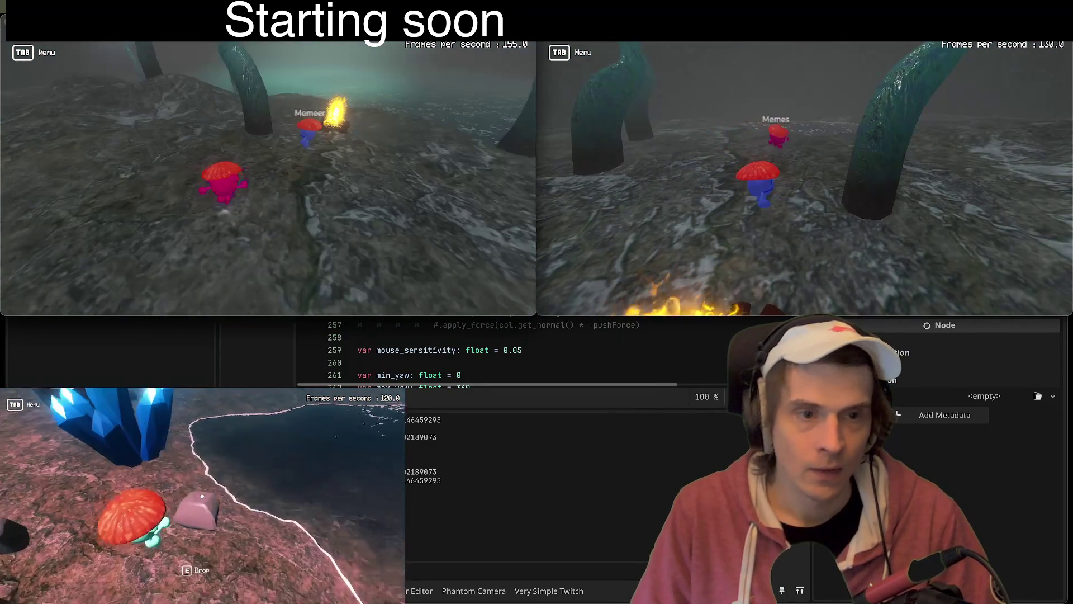
pyautogui.press('e')
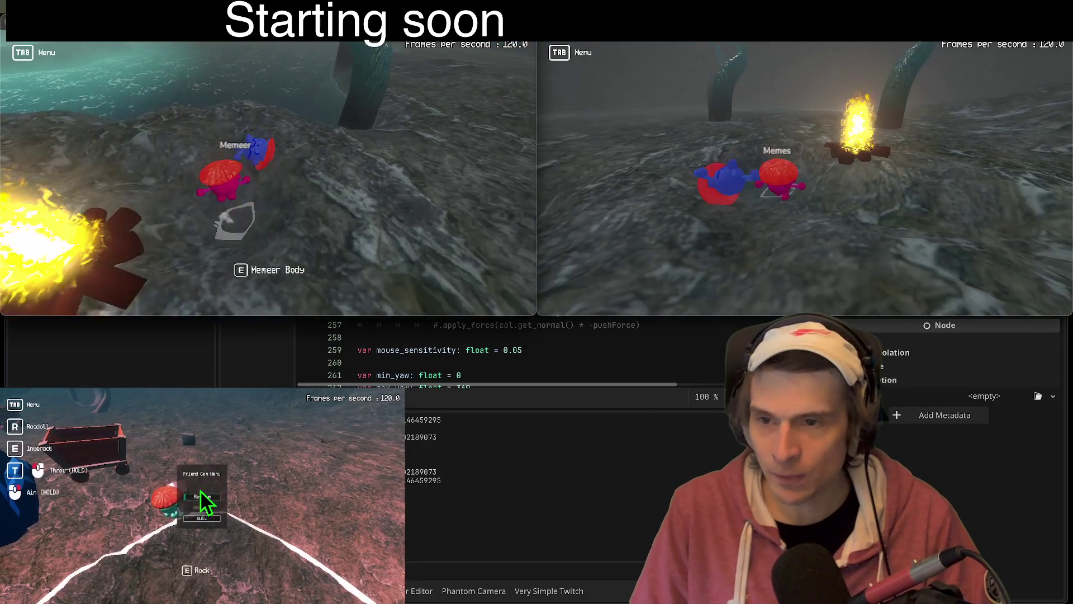
pyautogui.click(204, 502)
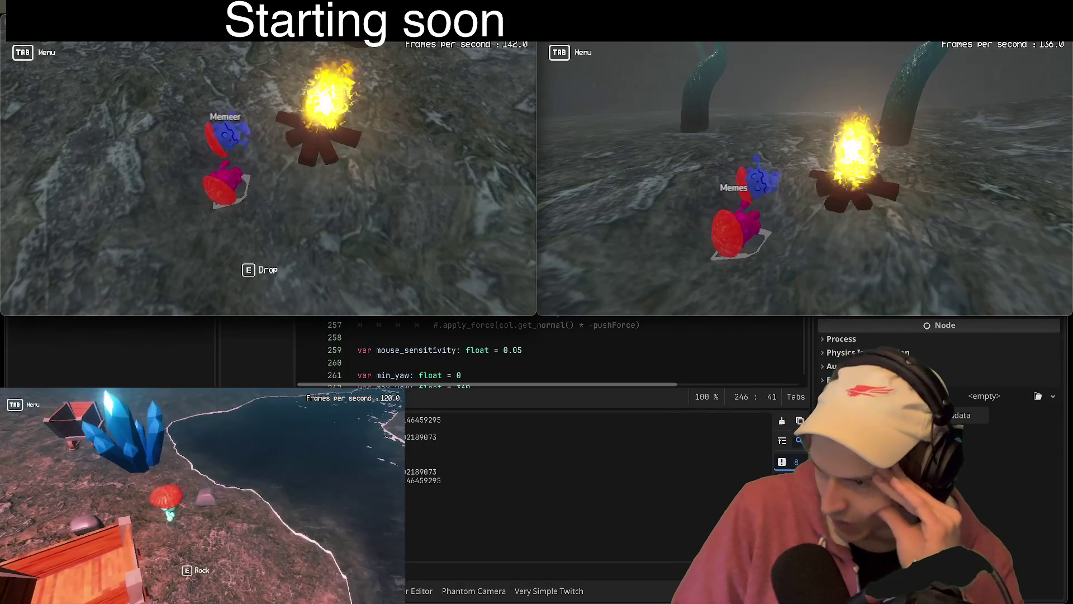
pyautogui.press('e')
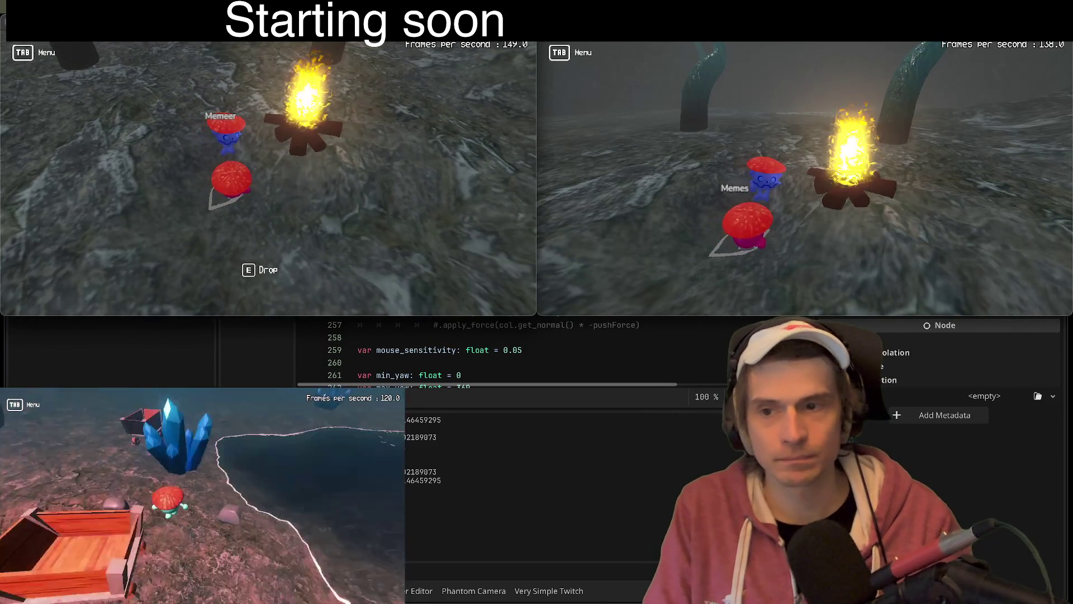
pyautogui.press('F8')
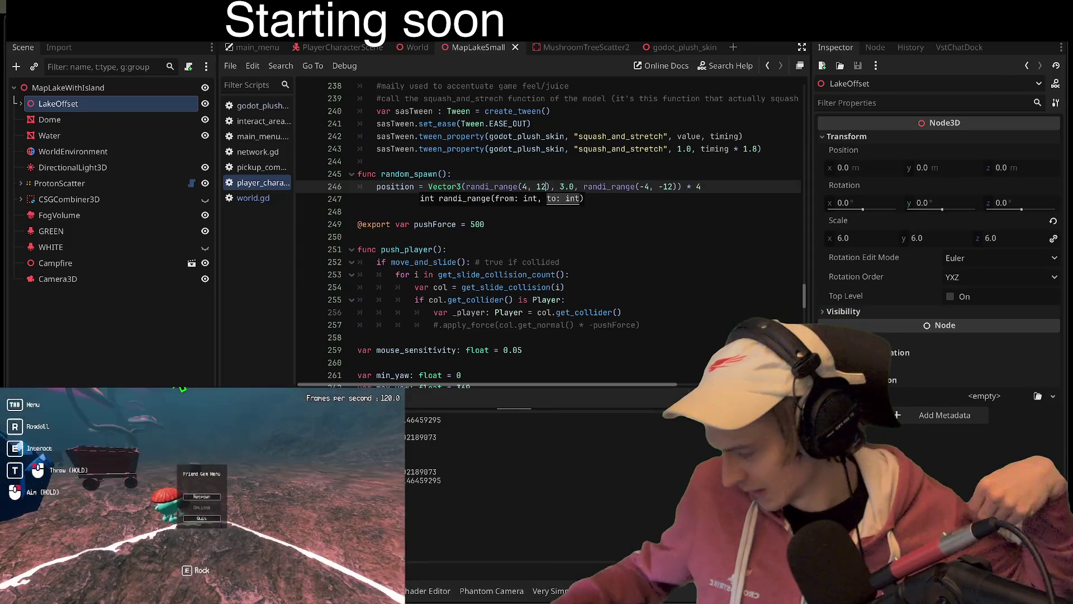
# Step: Respawn and grab a rock in the game, then browse the script around the random_spawn function
pyautogui.click(204, 499)
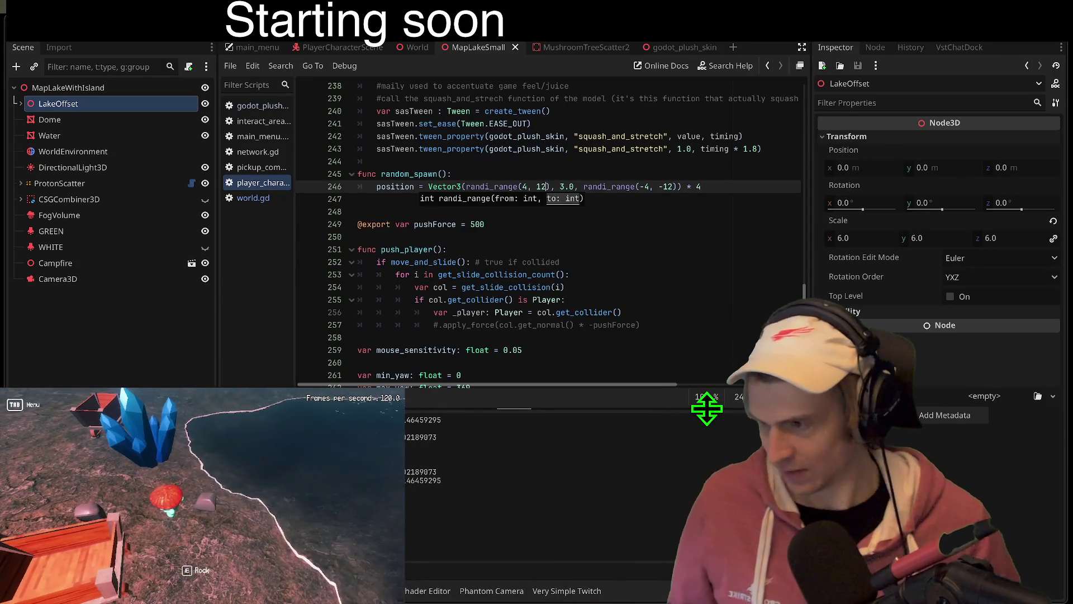
pyautogui.press('e')
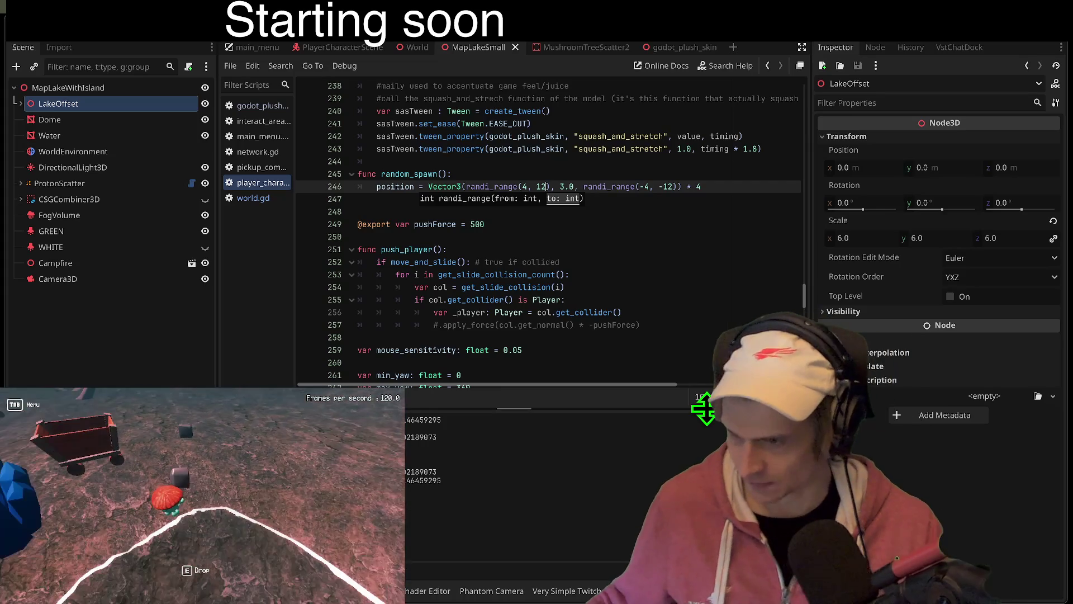
pyautogui.click(420, 238)
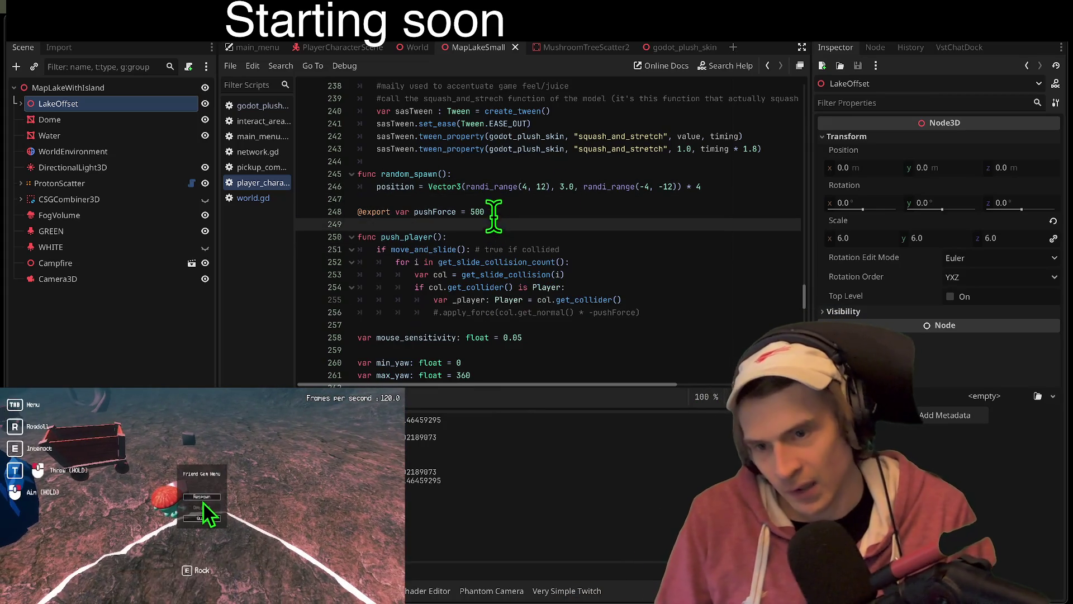
pyautogui.scroll(-4, 702, 110)
pyautogui.rightClick(554, 275)
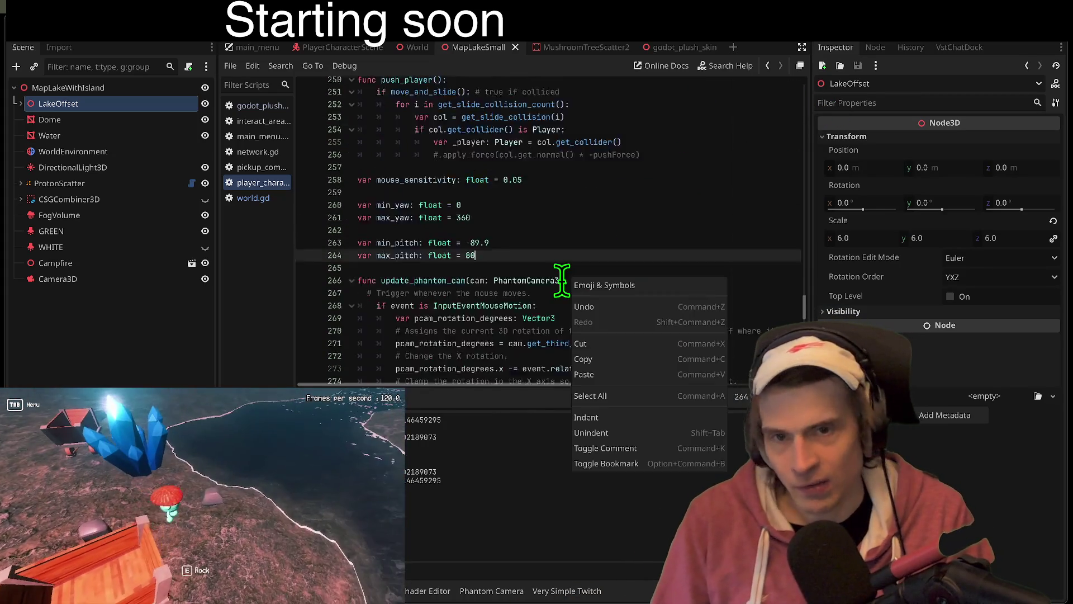
pyautogui.scroll(10, 554, 275)
pyautogui.scroll(-8, 551, 273)
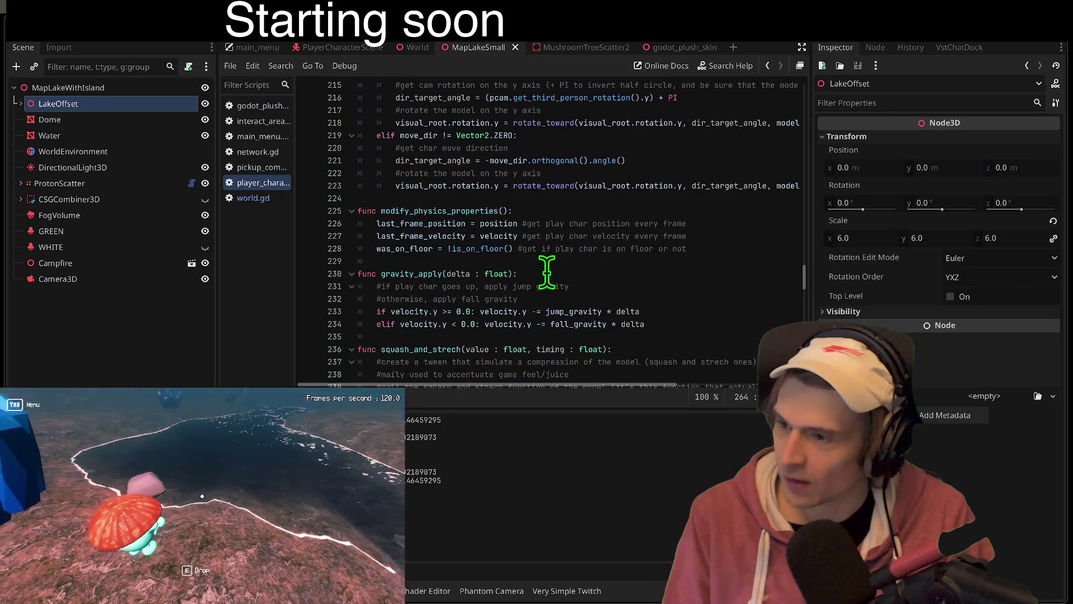
pyautogui.click(594, 266)
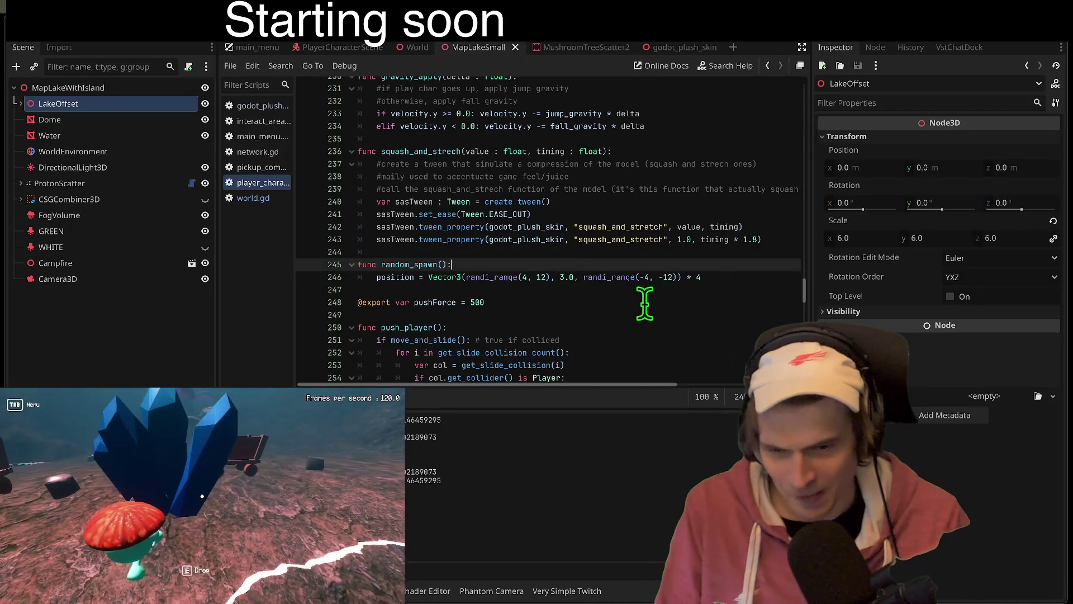
pyautogui.scroll(-1, 632, 321)
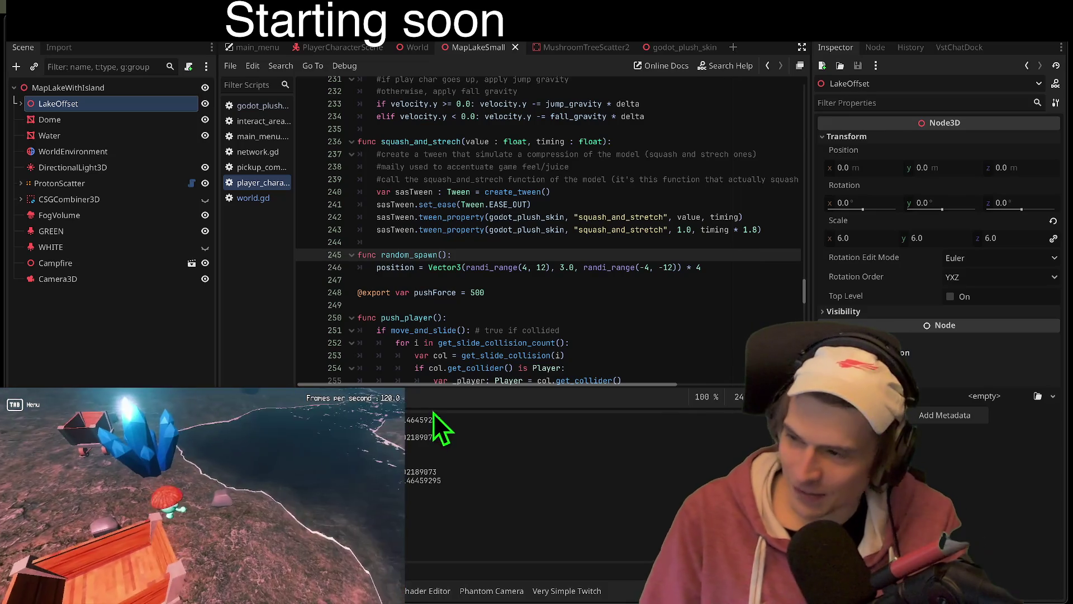
# Step: Drag the script/Output splitter upward so the Output log shows the player-added network messages
pyautogui.press('e')
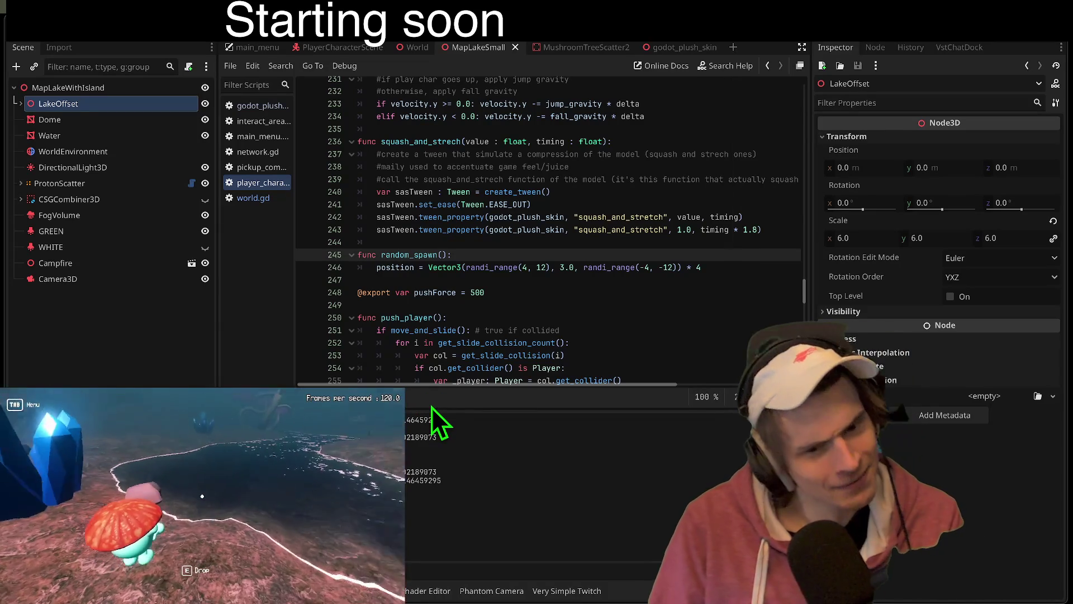
pyautogui.moveTo(437, 408)
pyautogui.mouseDown()
pyautogui.moveTo(425, 514)
pyautogui.moveTo(472, 440)
pyautogui.moveTo(491, 448)
pyautogui.moveTo(554, 417)
pyautogui.moveTo(581, 330)
pyautogui.mouseUp()
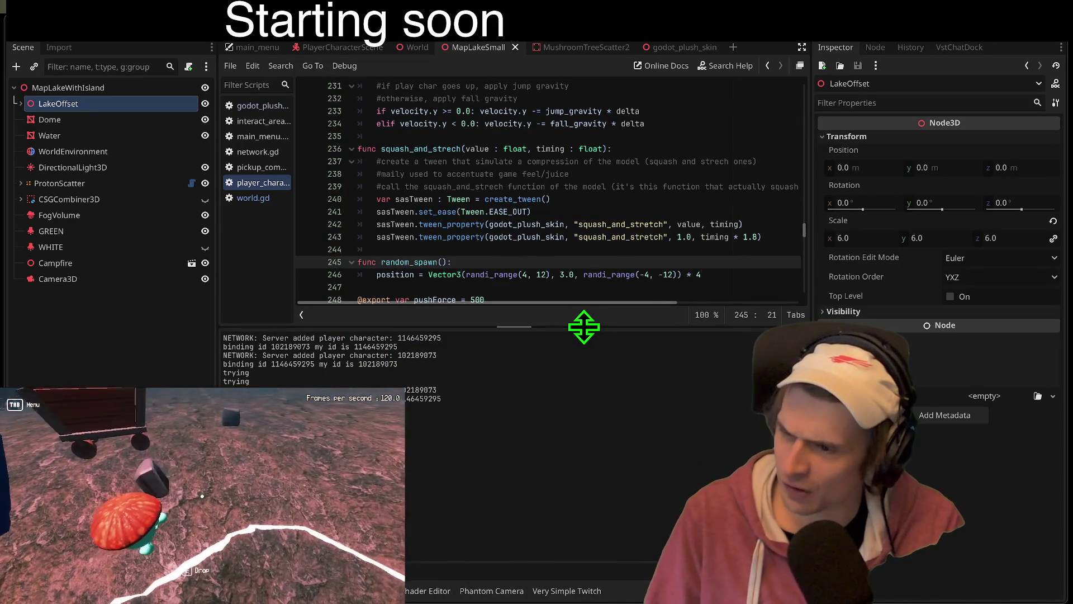
pyautogui.click(626, 287)
pyautogui.scroll(-7, 634, 283)
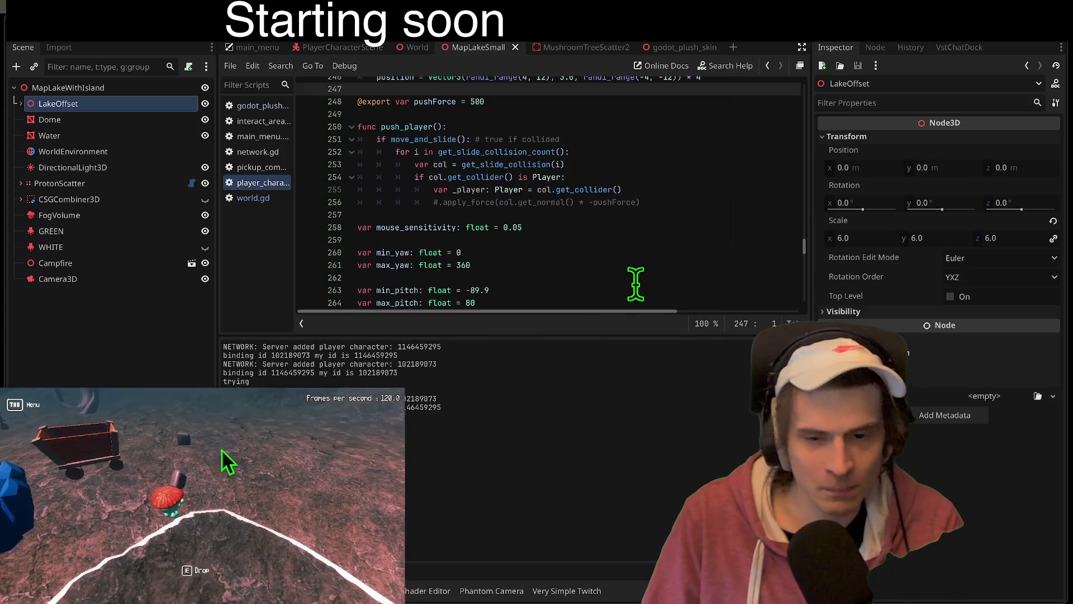
# Step: Close the MapLakeSmall and MushroomTreeScatter2 scene tabs
pyautogui.middleClick(491, 48)
pyautogui.middleClick(491, 48)
pyautogui.middleClick(491, 49)
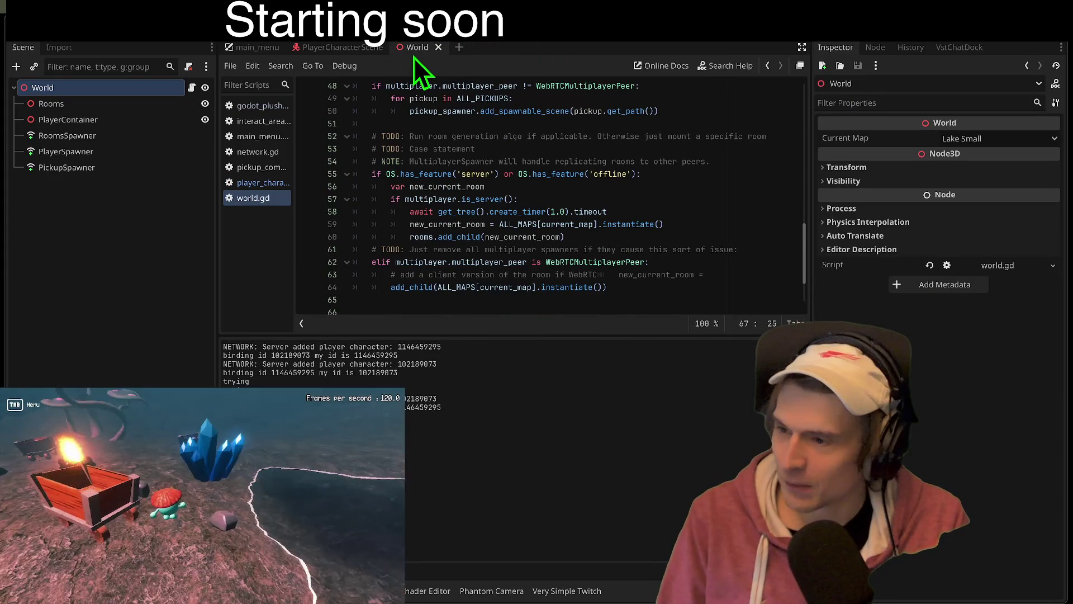
pyautogui.scroll(1, 413, 56)
pyautogui.scroll(-1, 414, 56)
pyautogui.scroll(2, 414, 56)
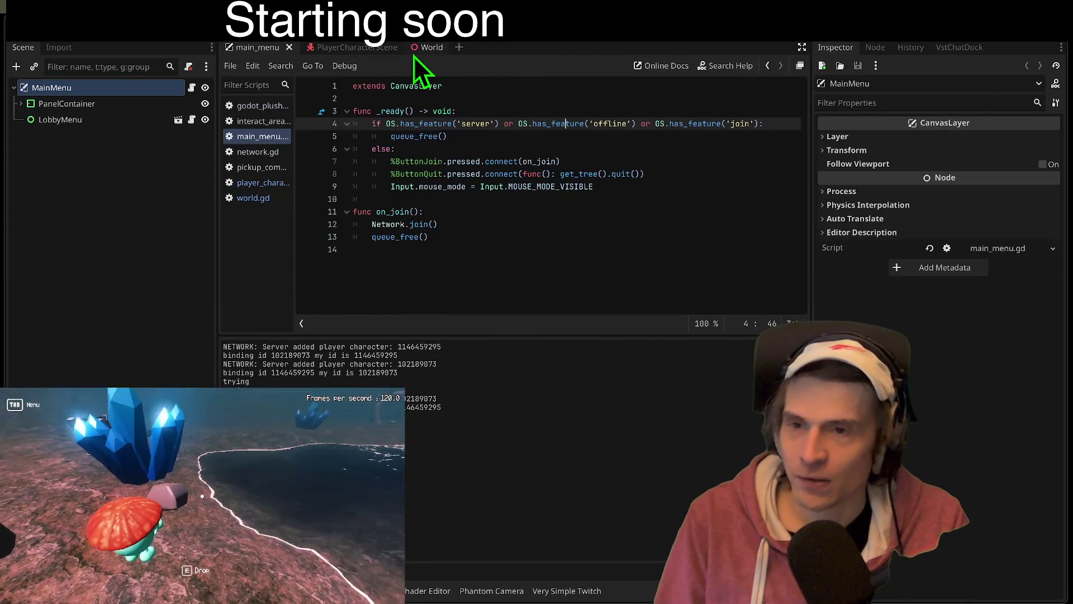
# Step: Close the main_menu script and the other unneeded scripts, keeping the player character script unsaved
pyautogui.hotkey('ctrl', 'w')
pyautogui.middleClick(260, 167)
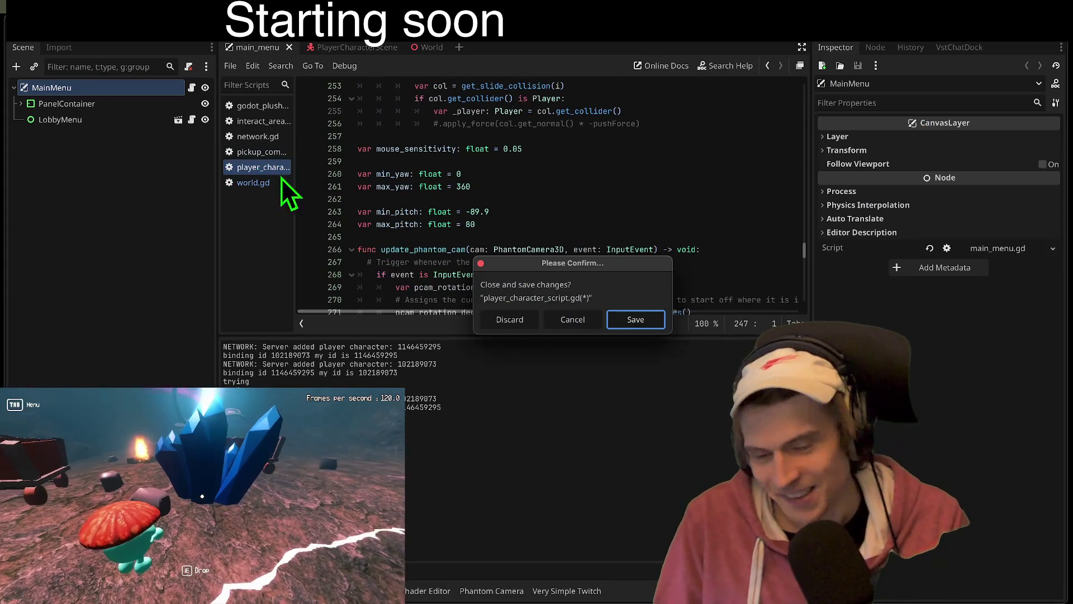
pyautogui.press('Escape')
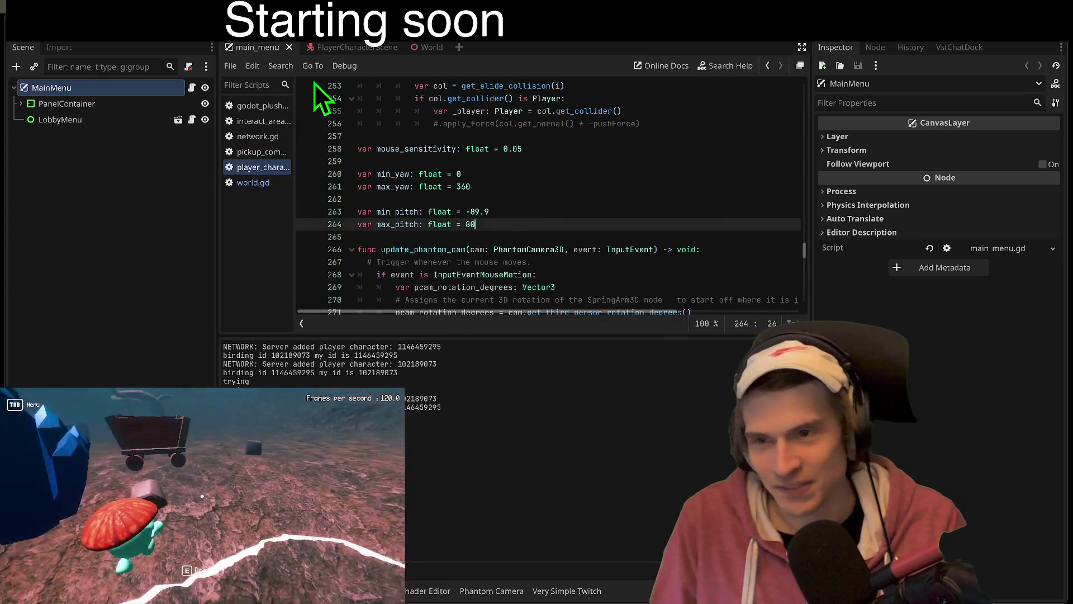
pyautogui.middleClick(256, 168)
pyautogui.middleClick(256, 170)
pyautogui.middleClick(256, 152)
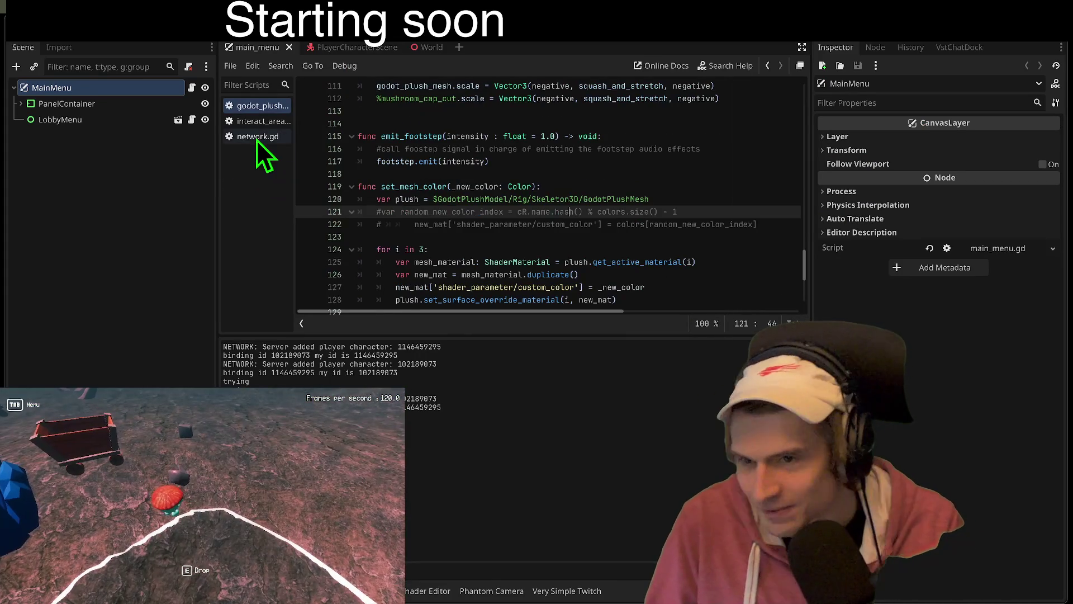
pyautogui.middleClick(259, 136)
# Step: Go through PlayerCharacterScene and World in 3D and close the godot_plush script
pyautogui.click(343, 47)
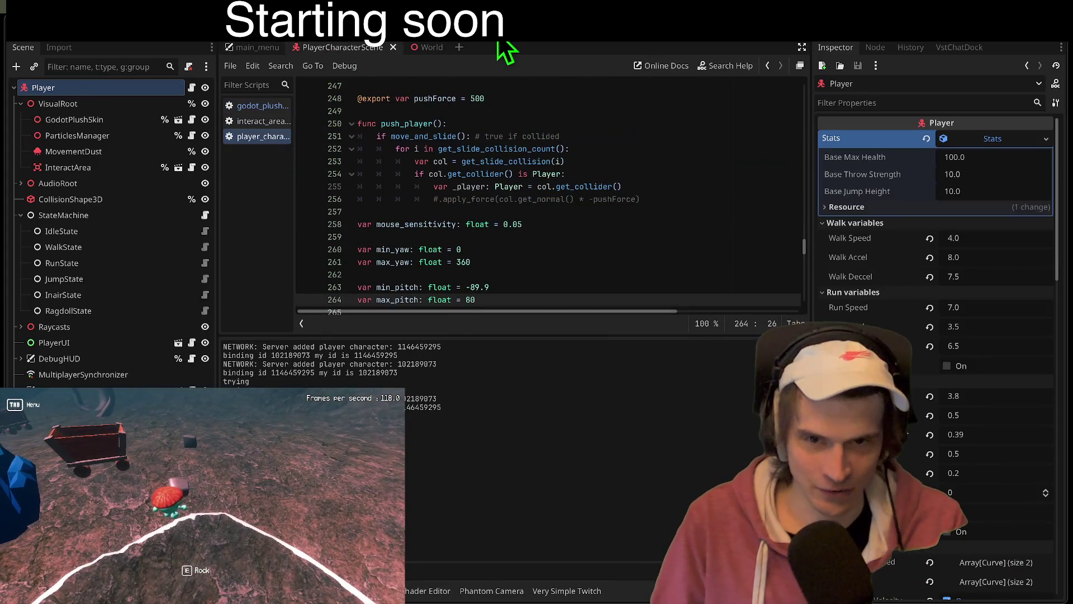
pyautogui.click(506, 25)
pyautogui.hotkey('ctrl', 'Tab')
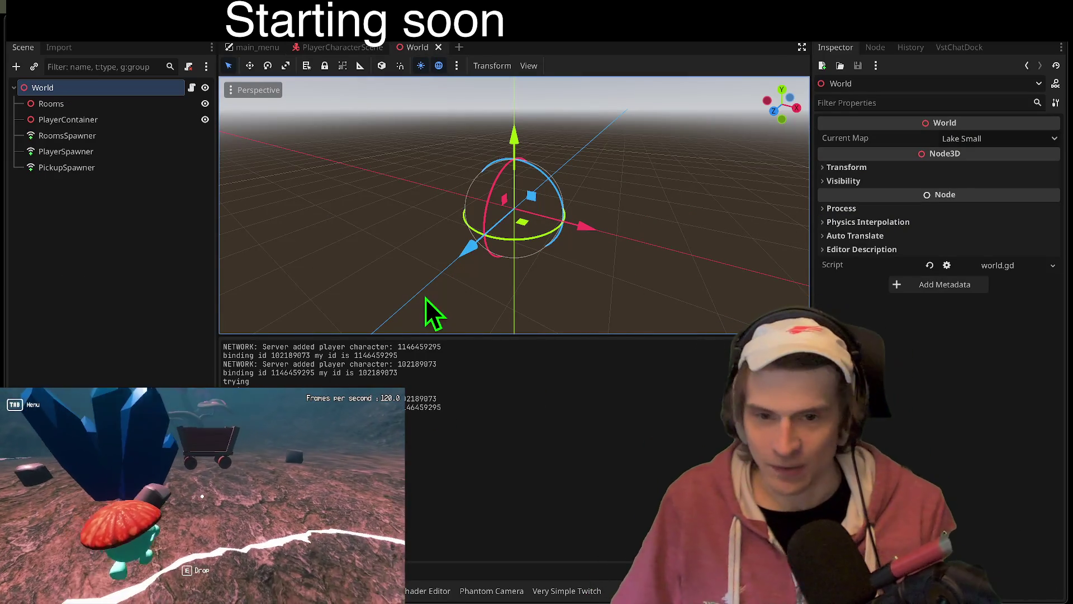
pyautogui.click(525, 40)
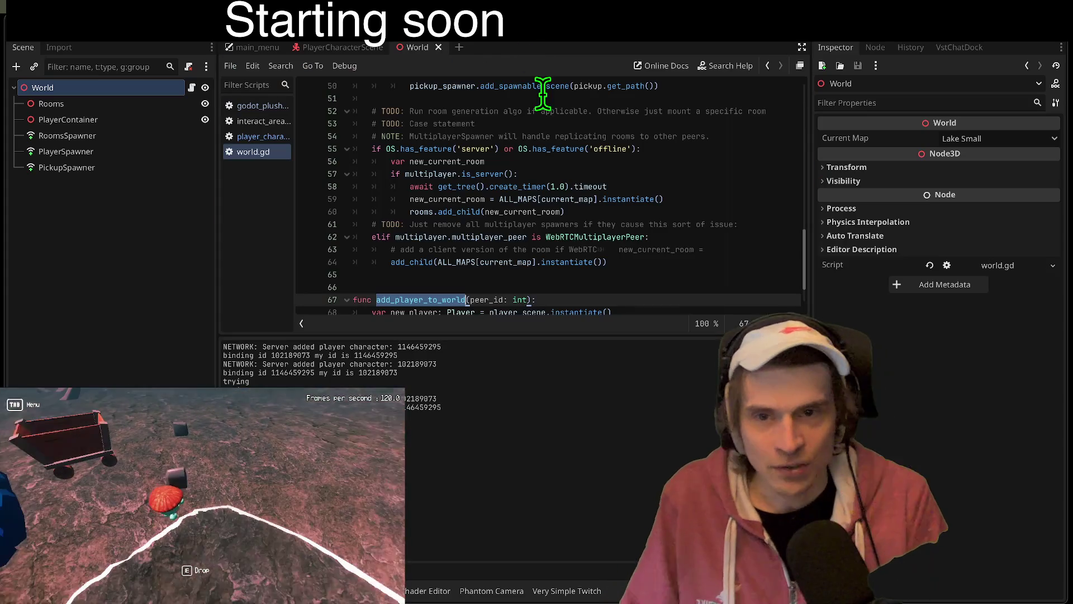
pyautogui.click(247, 137)
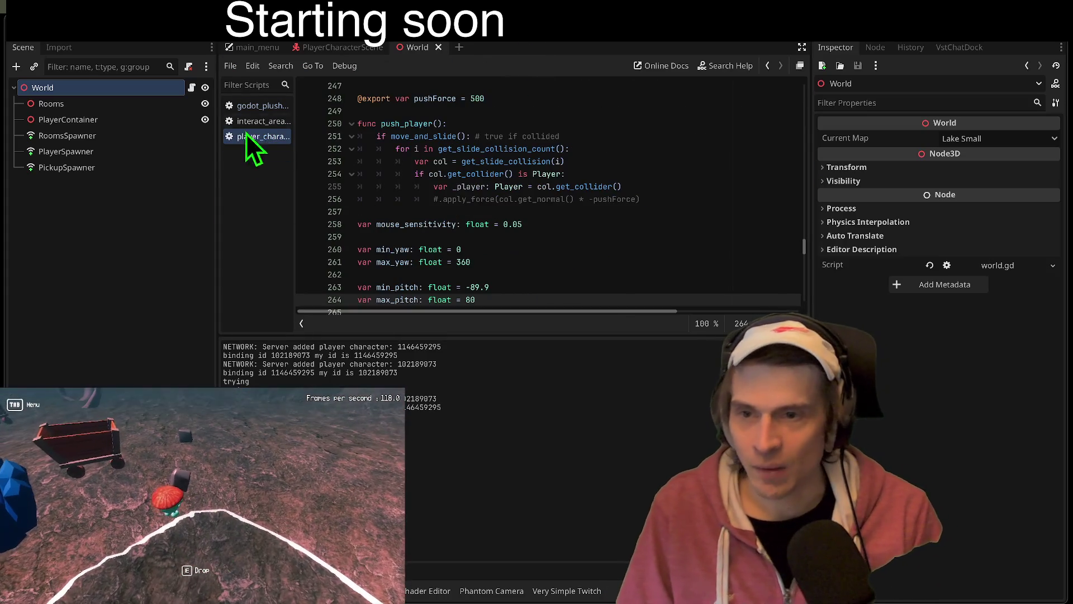
pyautogui.middleClick(259, 106)
# Step: Switch to the main_menu scene in the 3D view with the Debugger panel showing
pyautogui.click(312, 50)
pyautogui.click(246, 51)
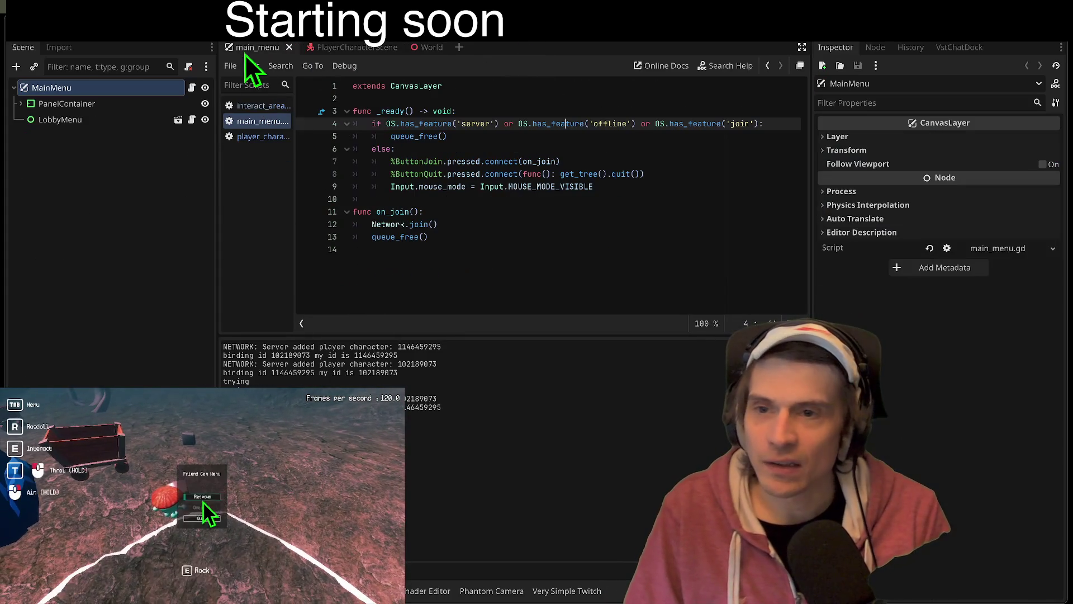
pyautogui.click(201, 497)
pyautogui.click(490, 41)
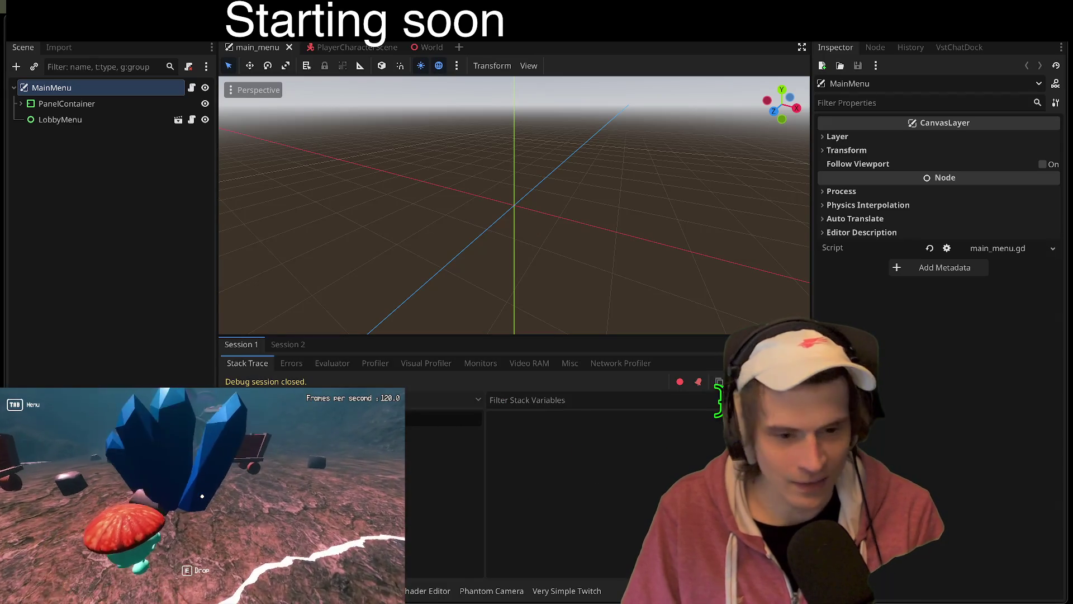
pyautogui.click(277, 346)
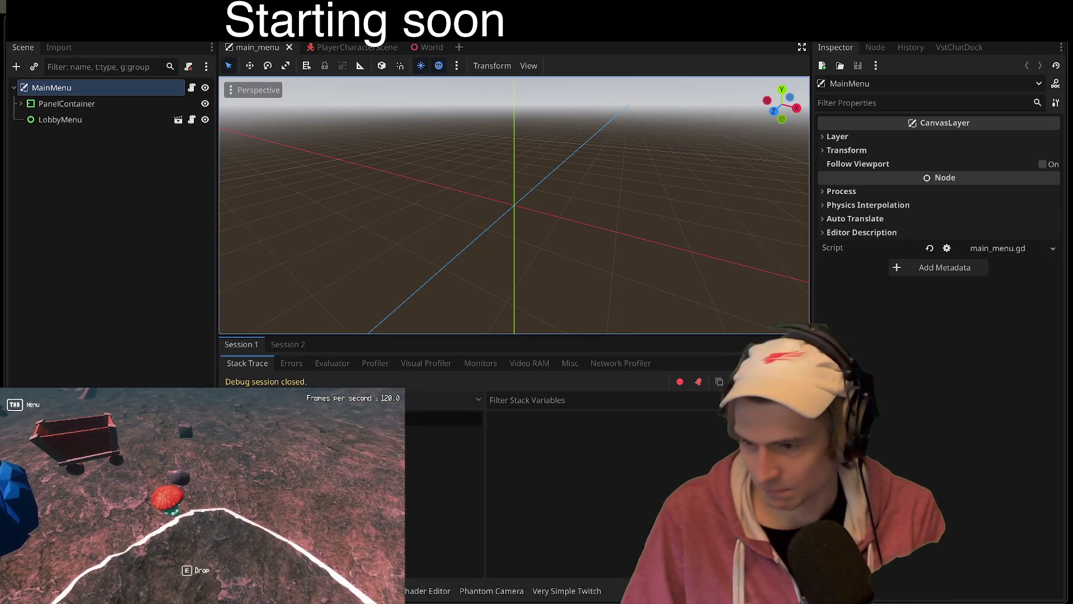
# Step: Drag the Scene/FileSystem splitter up to reveal the mushroom mesh assets folder in the FileSystem dock
pyautogui.moveTo(186, 342); pyautogui.dragTo(189, 336)
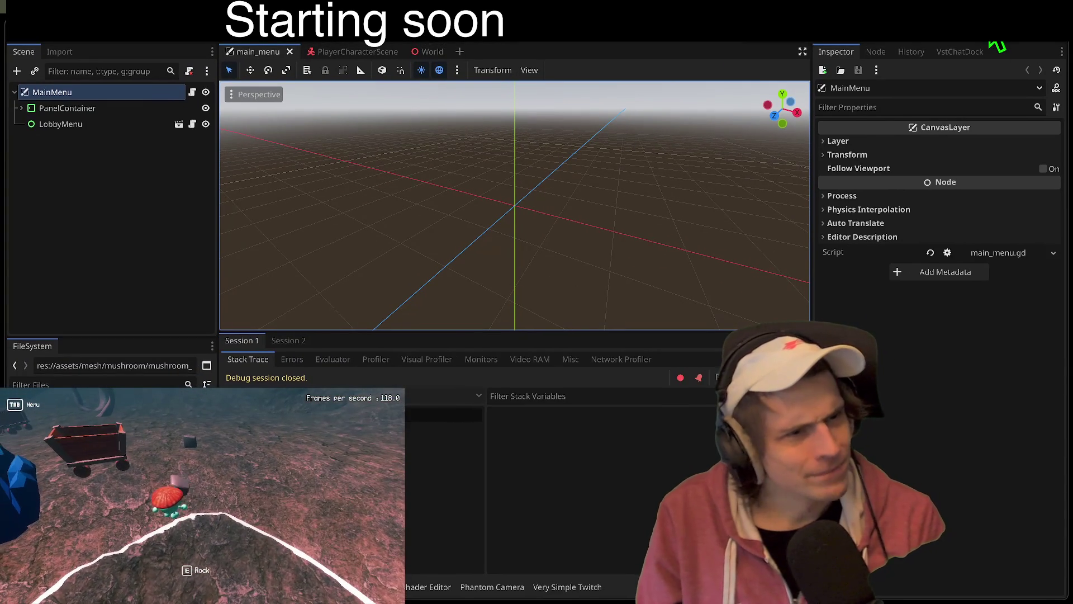
pyautogui.click(202, 498)
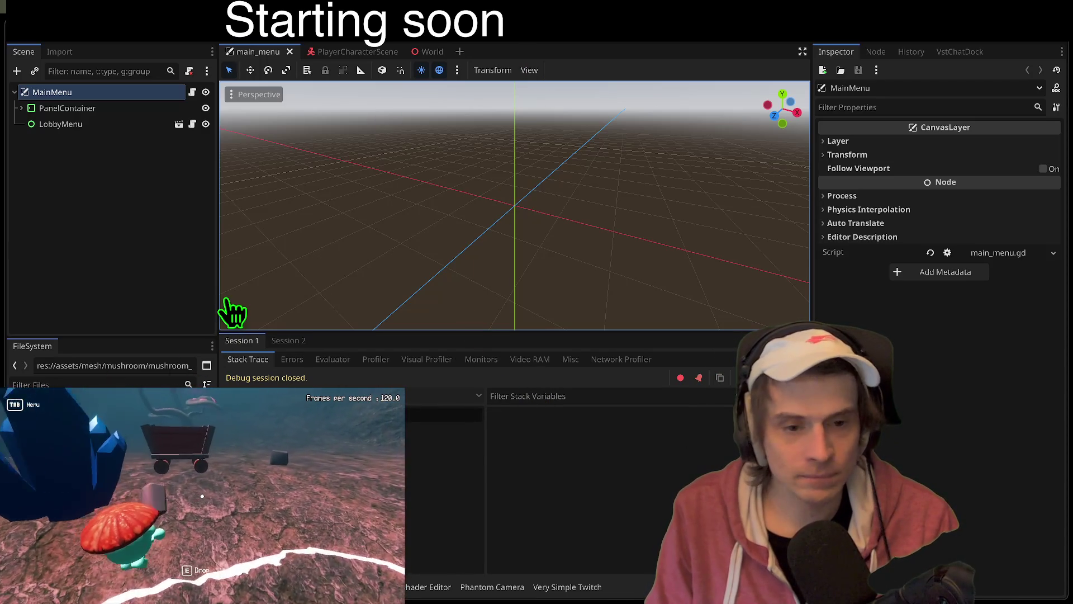
# Step: Run with F5, create a lobby in one instance, join from the other, start, then return to the editor
pyautogui.press('F5')
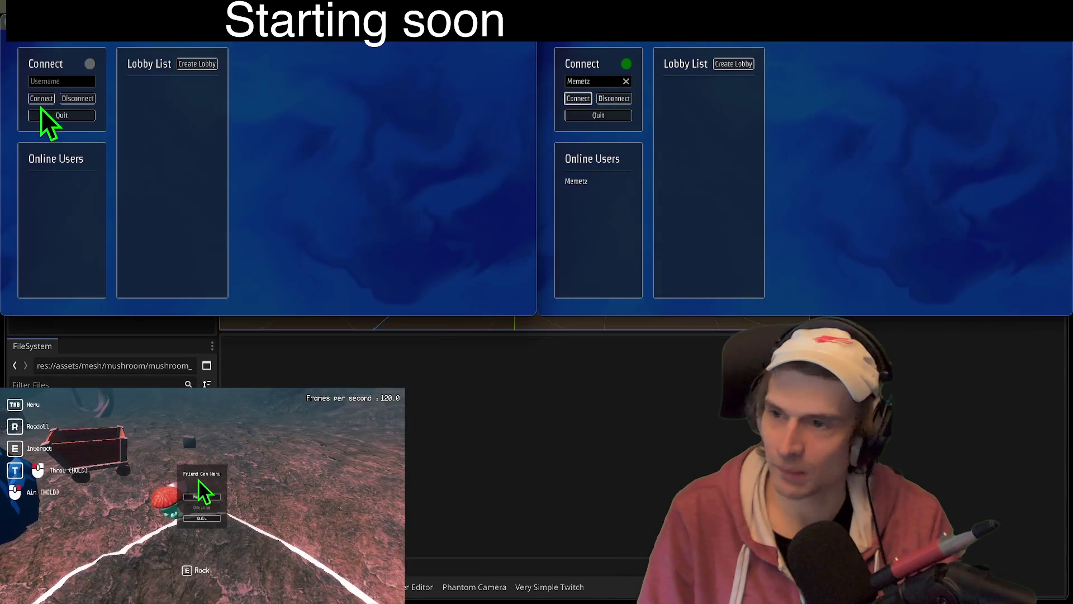
pyautogui.click(41, 99)
pyautogui.click(197, 63)
pyautogui.click(719, 115)
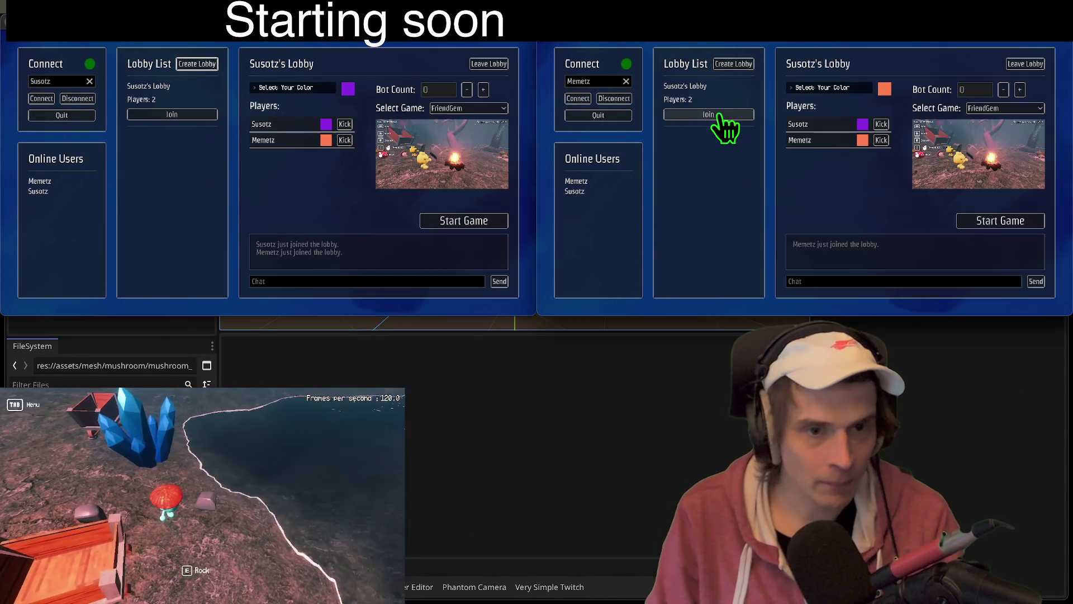
pyautogui.click(993, 220)
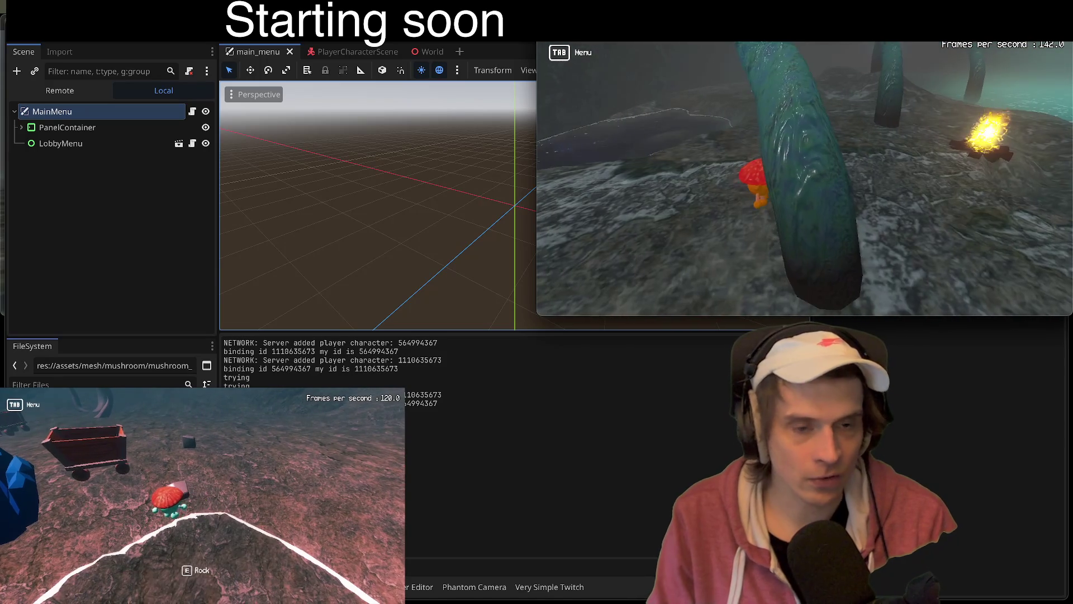
pyautogui.click(276, 186)
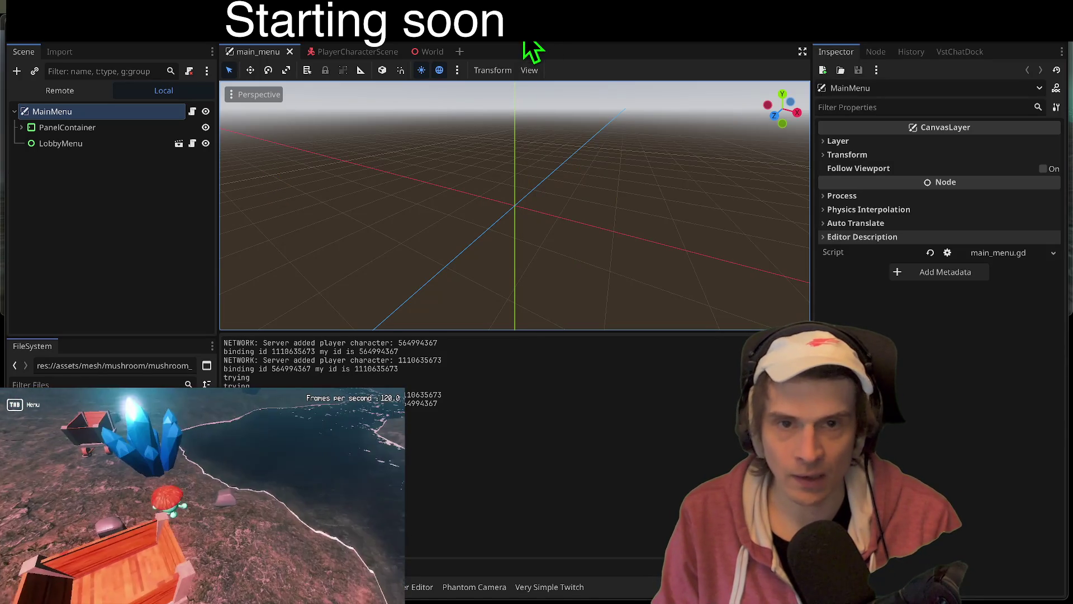
# Step: Toggle from the script editor back to the 3D view showing the MapLakeSmall lake map
pyautogui.click(526, 43)
pyautogui.hotkey('alt', 'Tab')
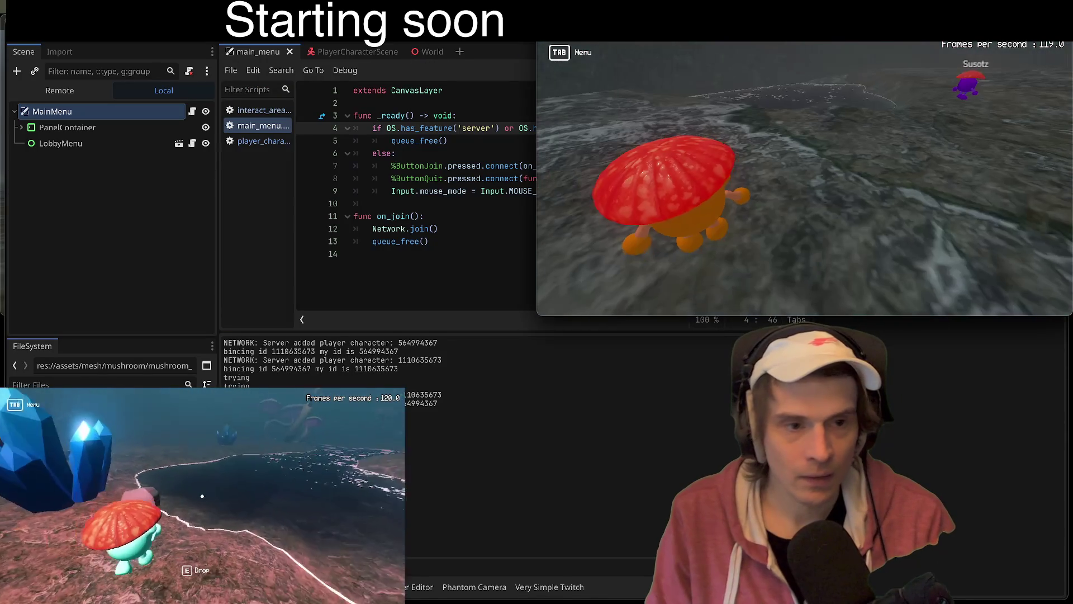
pyautogui.hotkey('alt', 'Tab')
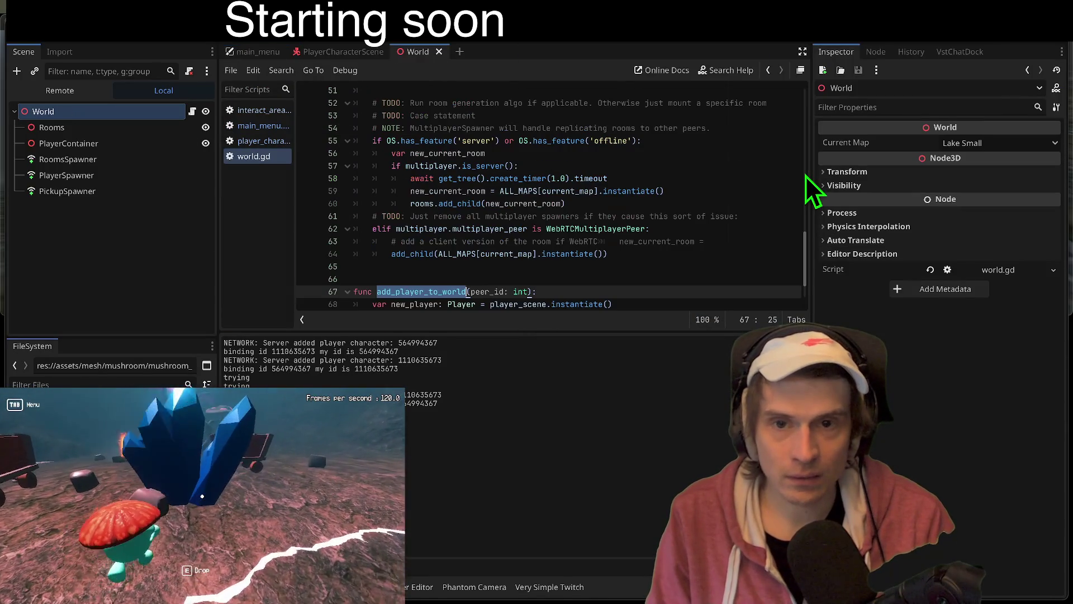
pyautogui.click(480, 42)
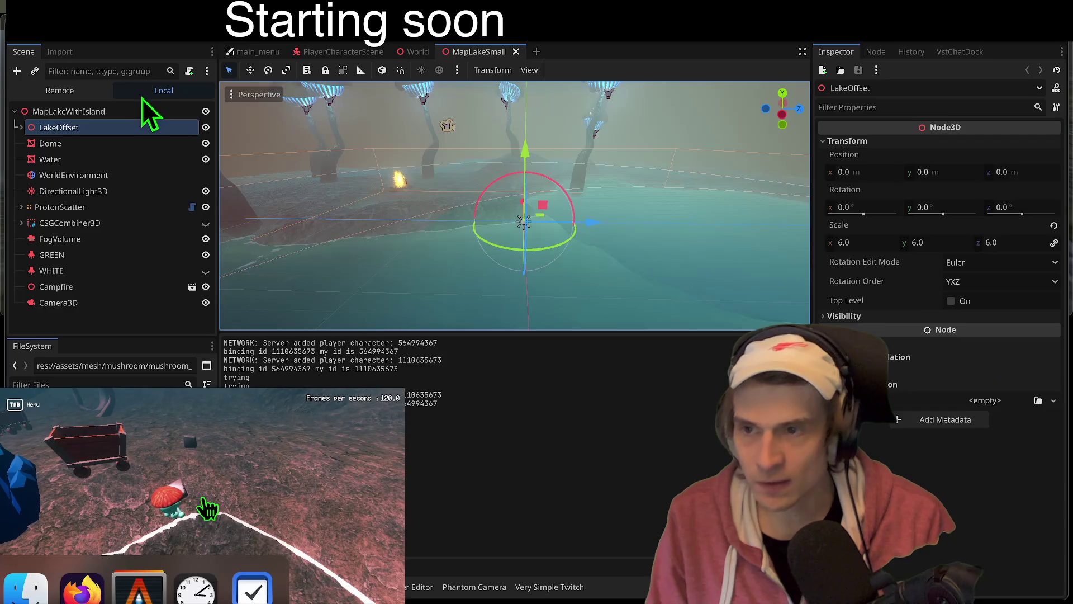
# Step: Return to MapLakeSmall and select WorldEnvironment to view its colour ambient light at 0.34 energy
pyautogui.hotkey('ctrl', 'shift', 'Tab')
pyautogui.hotkey('ctrl', 'shift', 'Tab')
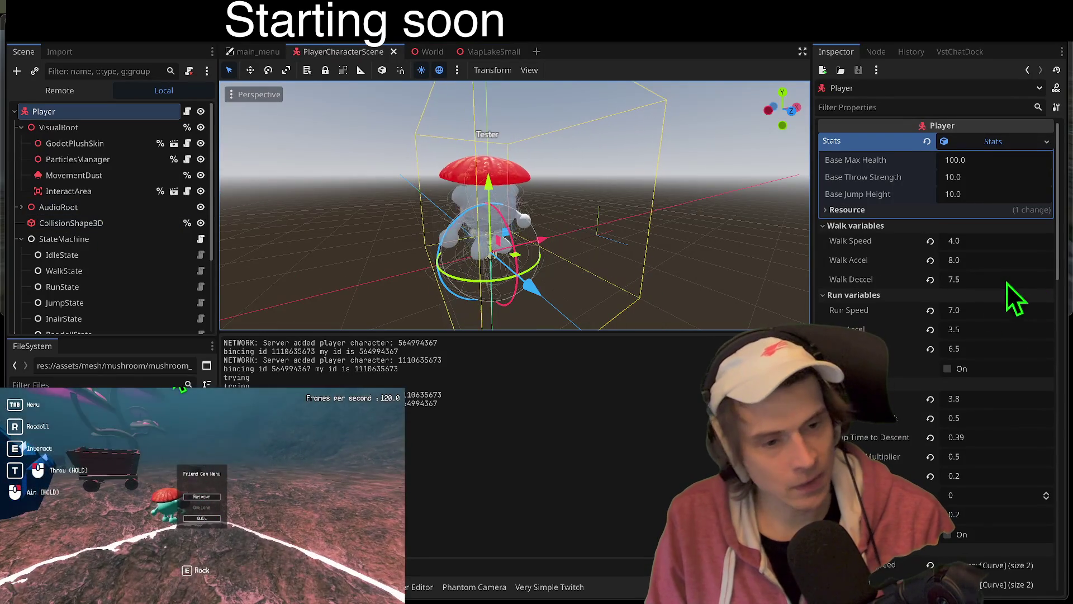
pyautogui.scroll(-6, 1008, 283)
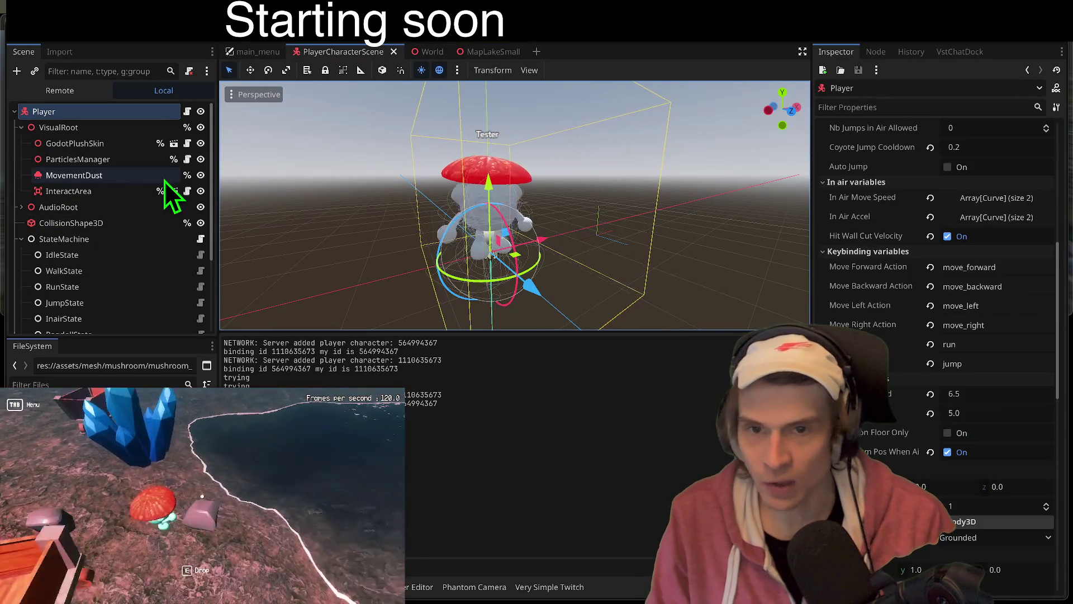
pyautogui.hotkey('ctrl', 'Tab')
pyautogui.hotkey('ctrl', 'Tab')
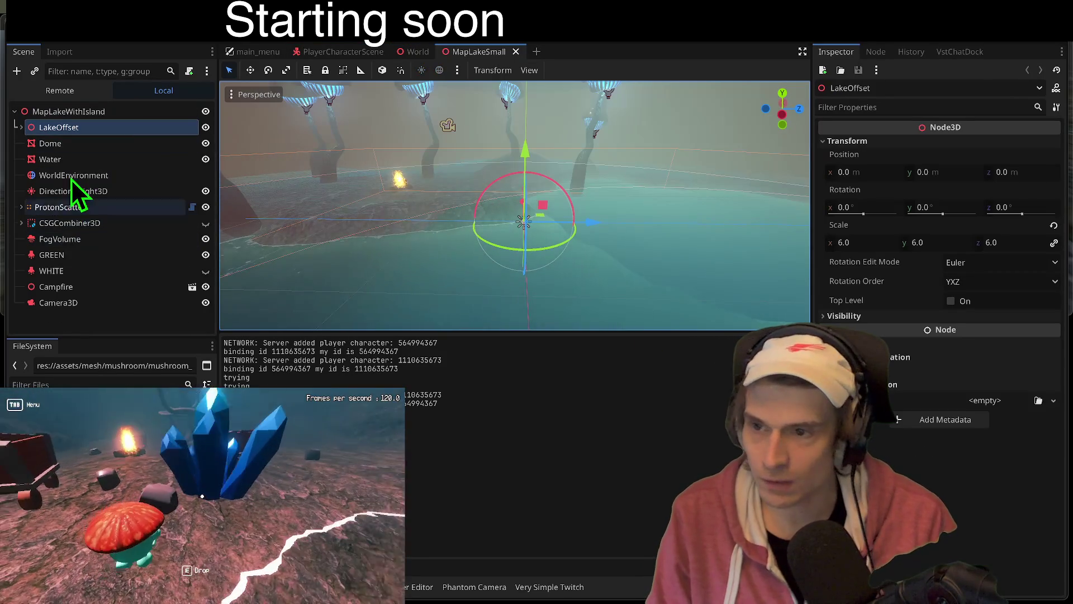
pyautogui.click(89, 177)
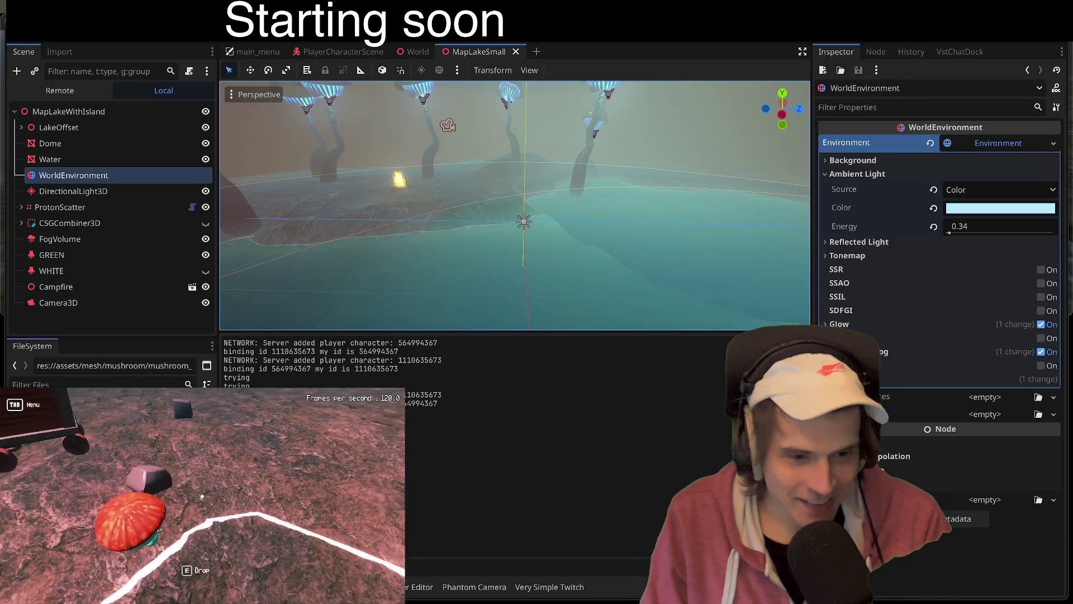
pyautogui.click(805, 306)
# Step: Reselect WorldEnvironment, drag the Inspector wider, and expand the Tonemap settings showing Linear at exposure 1.0
pyautogui.click(84, 176)
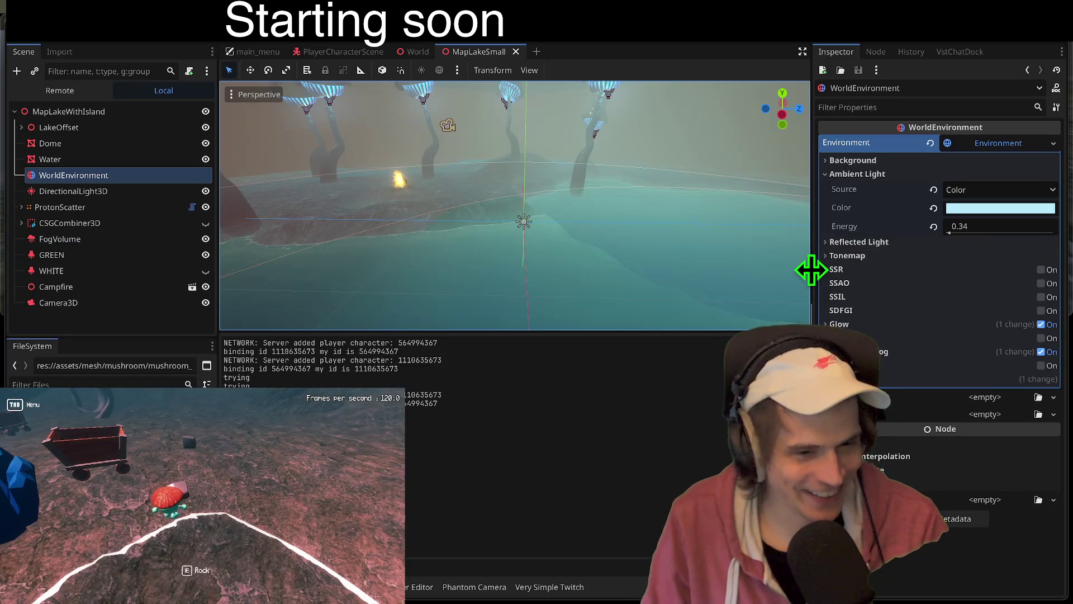
pyautogui.moveTo(812, 270); pyautogui.dragTo(764, 280)
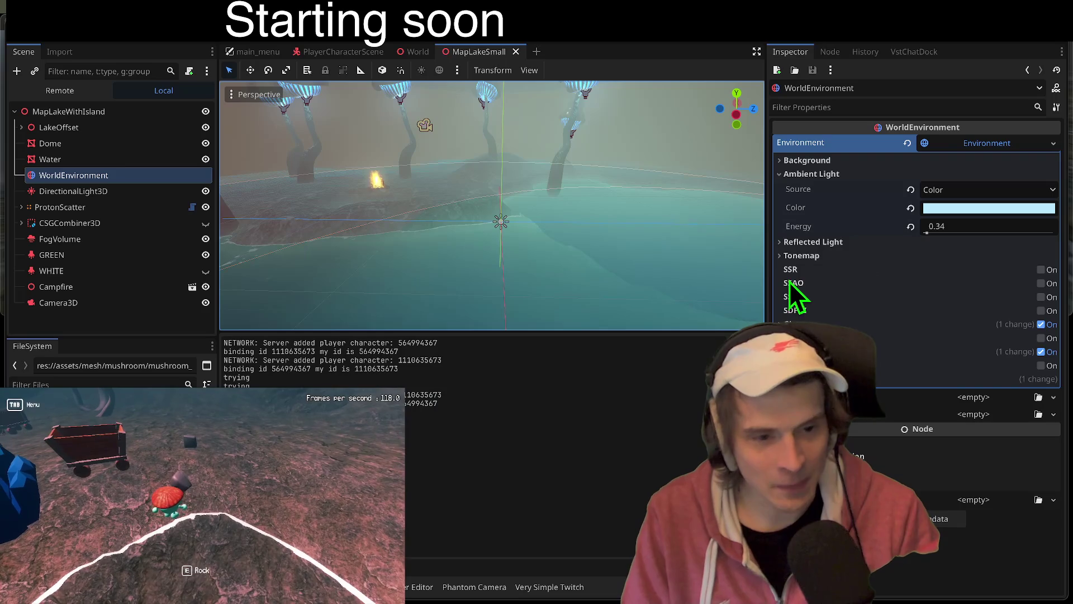
pyautogui.moveTo(795, 284)
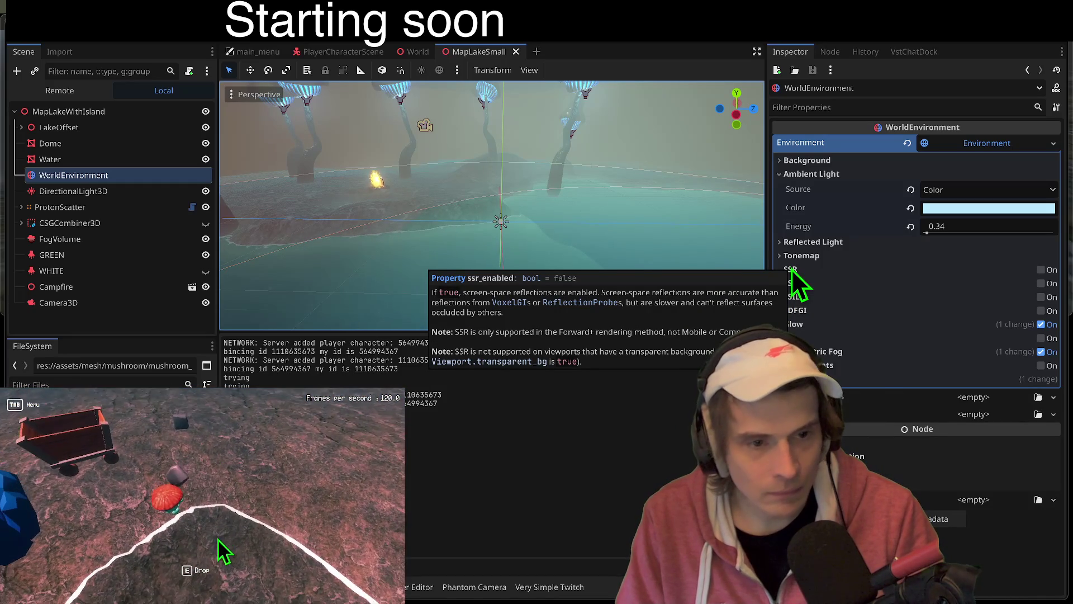
pyautogui.click(822, 256)
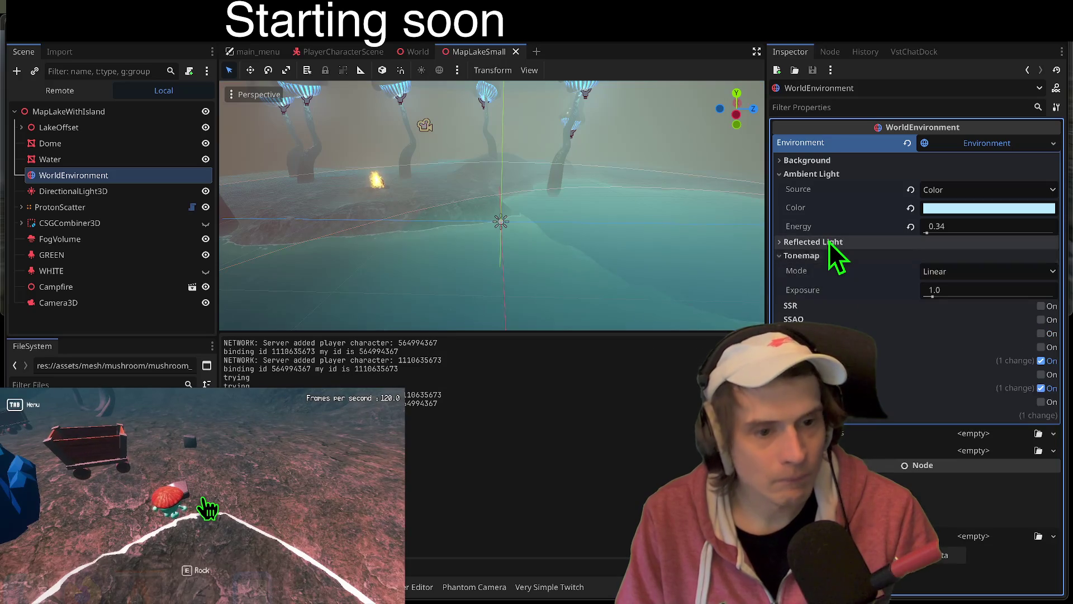
# Step: Expand Reflected Light to show its Background source and collapse the Tonemap section
pyautogui.click(830, 241)
pyautogui.click(819, 272)
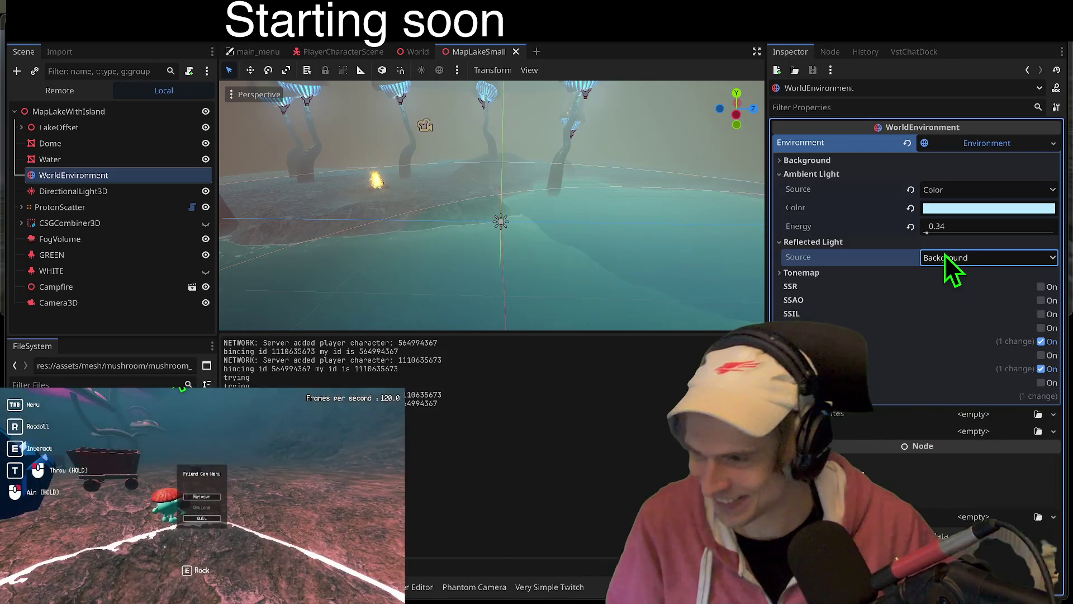
pyautogui.moveTo(542, 263)
pyautogui.mouseDown()
pyautogui.moveTo(520, 246)
pyautogui.moveTo(542, 262)
pyautogui.mouseUp()
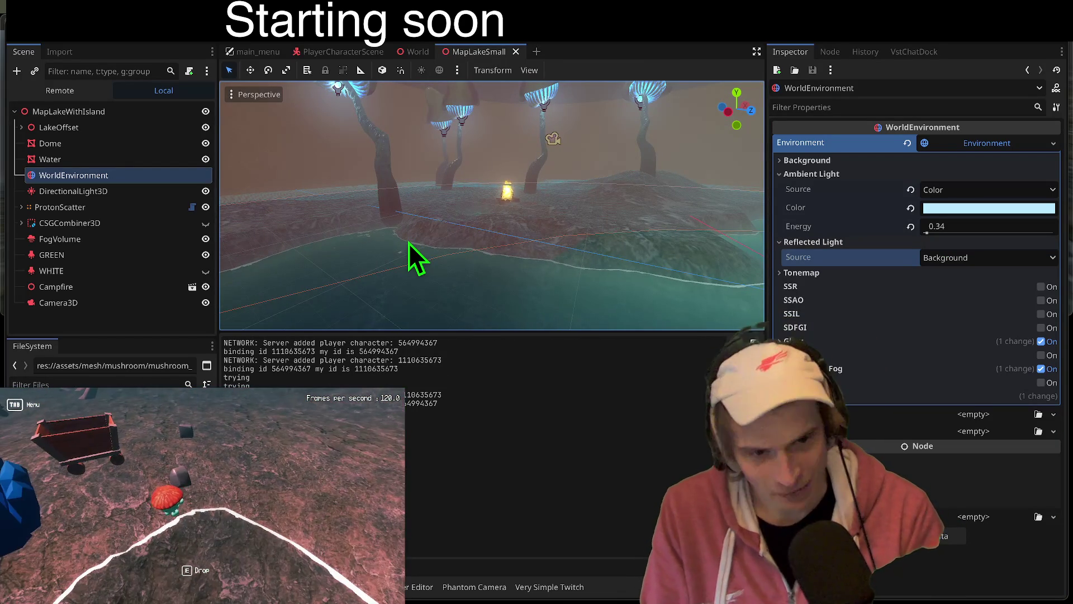
# Step: Orbit the editor view slightly over the island toward the glowing mushrooms
pyautogui.moveTo(415, 230); pyautogui.dragTo(411, 235)
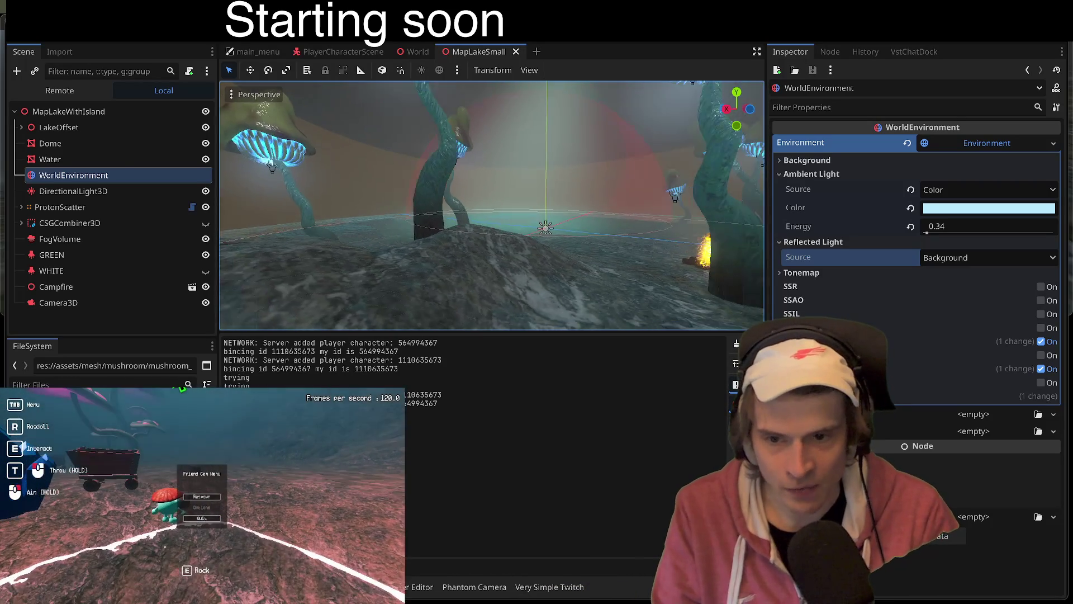
# Step: Respawn the player and fly forward toward the row of glowing mushrooms
pyautogui.click(203, 501)
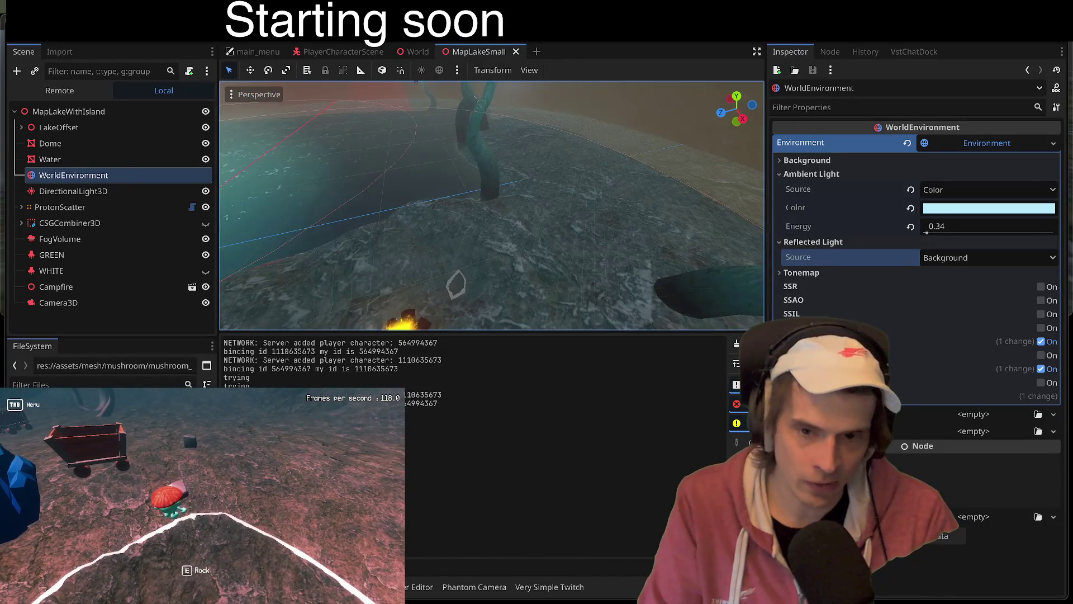
pyautogui.press('Tab')
pyautogui.click(203, 501)
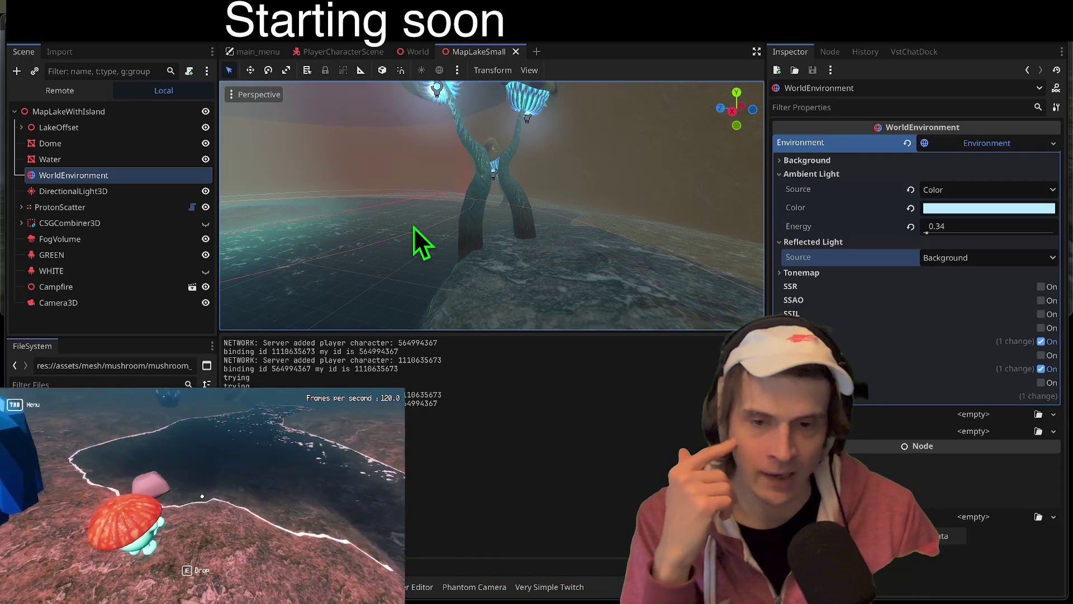
pyautogui.press('w')
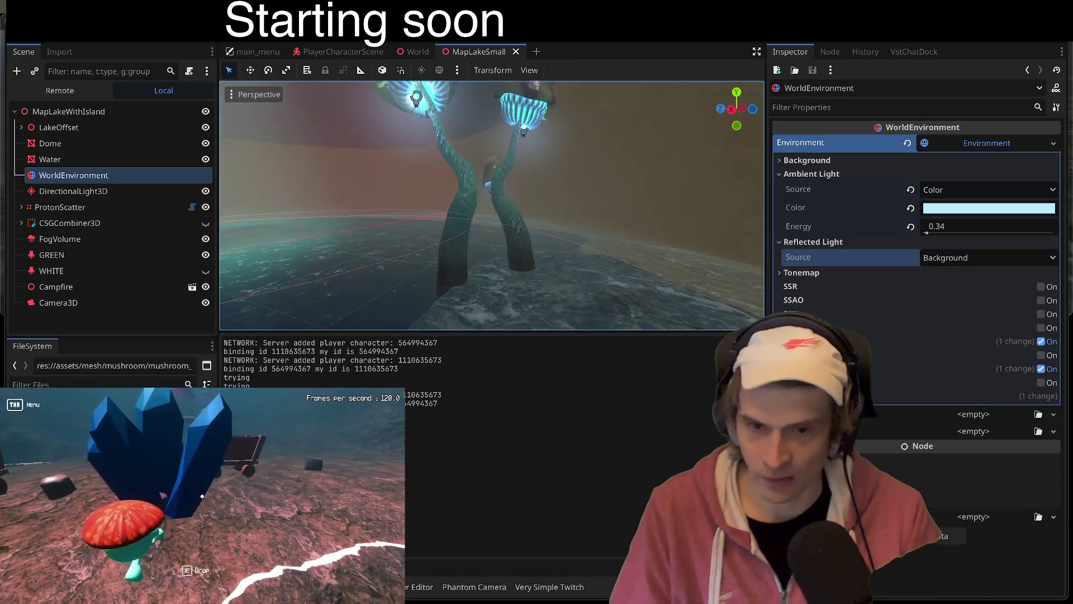
pyautogui.press('w')
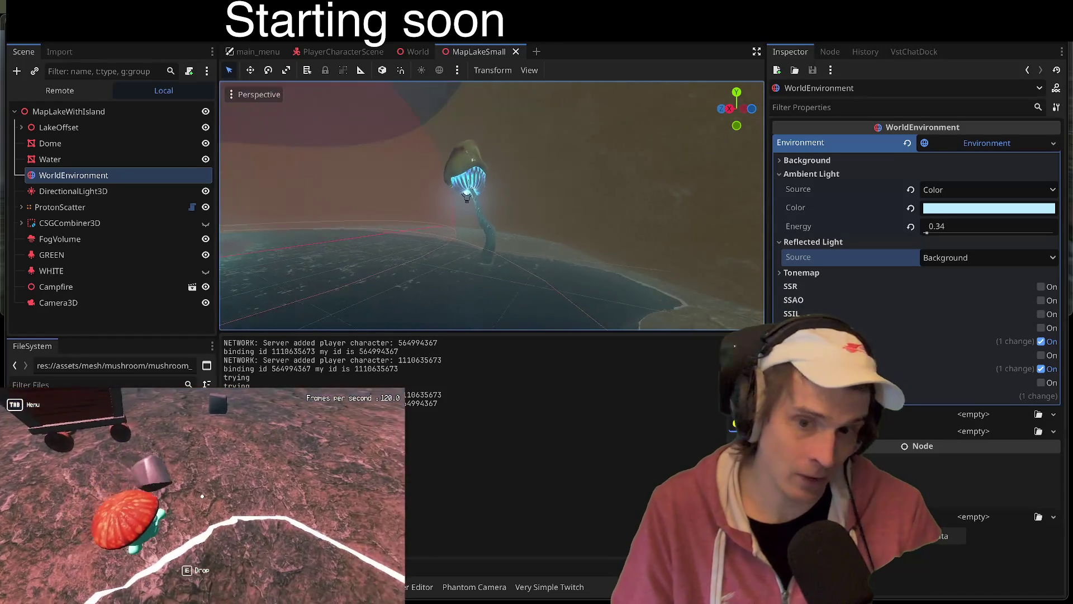
pyautogui.press('w')
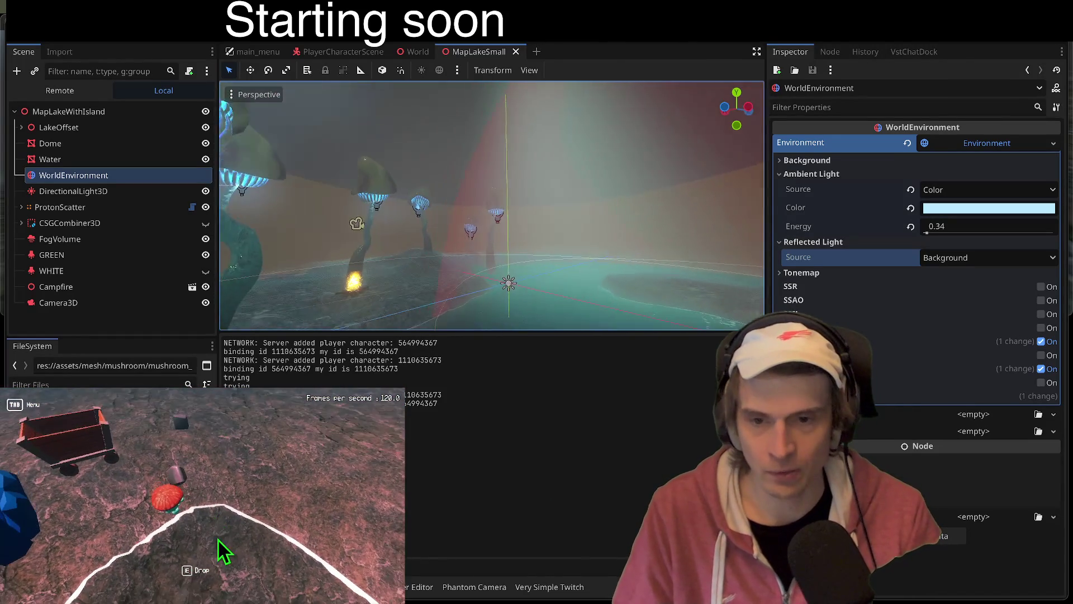
# Step: Respawn by the crystals and walk around the blue crystals and cart
pyautogui.press('Tab')
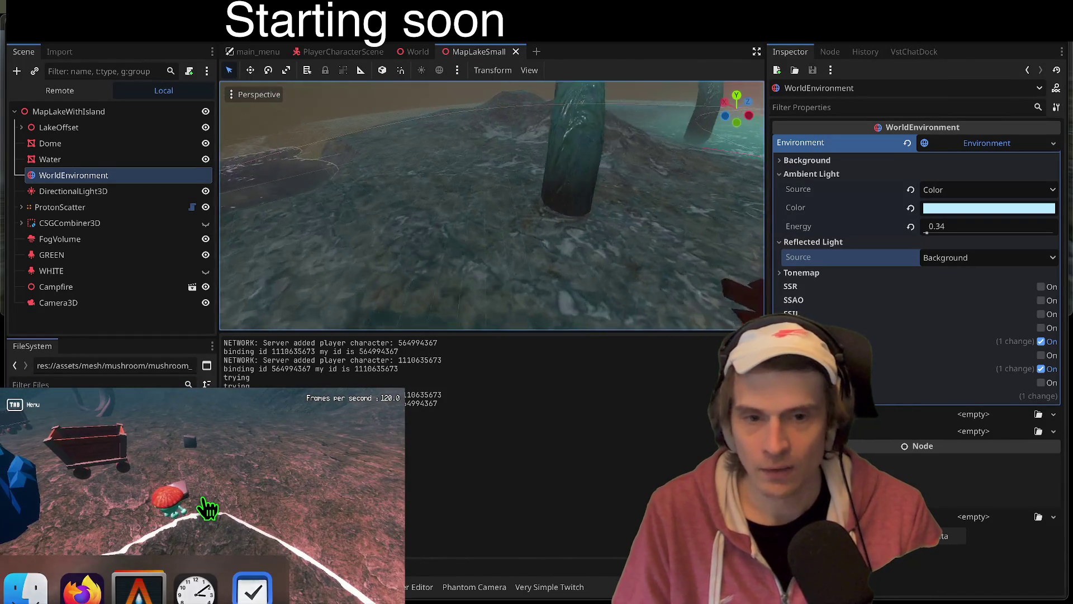
pyautogui.click(204, 503)
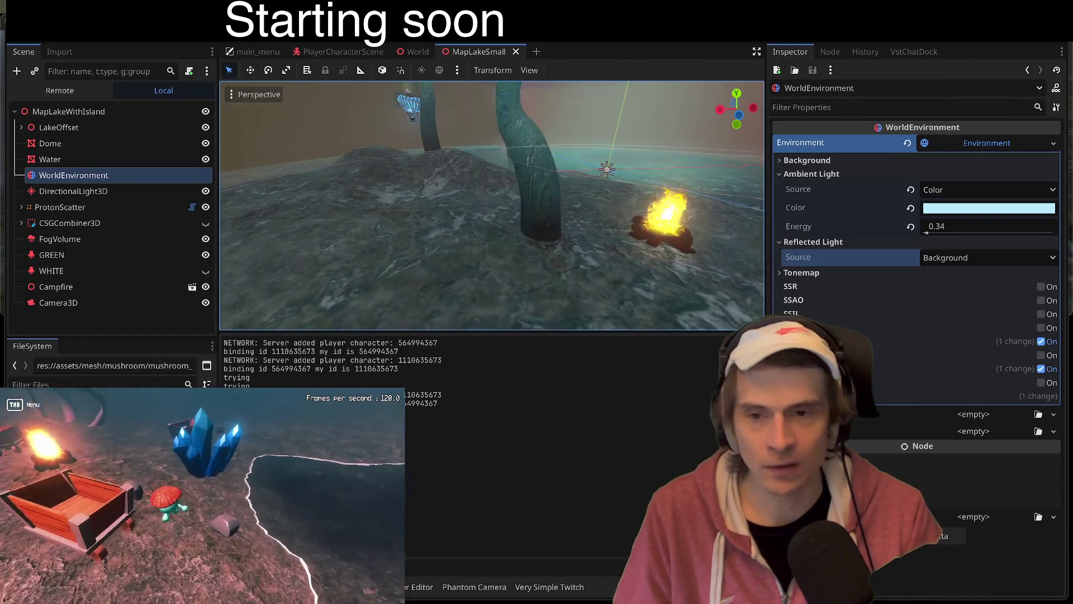
pyautogui.press('w')
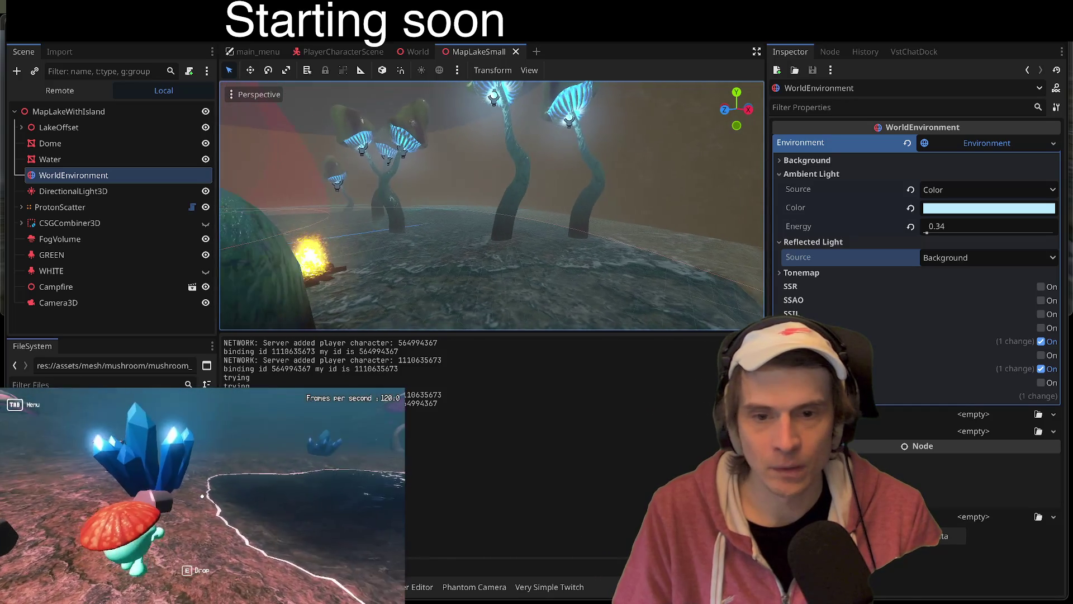
pyautogui.press('w')
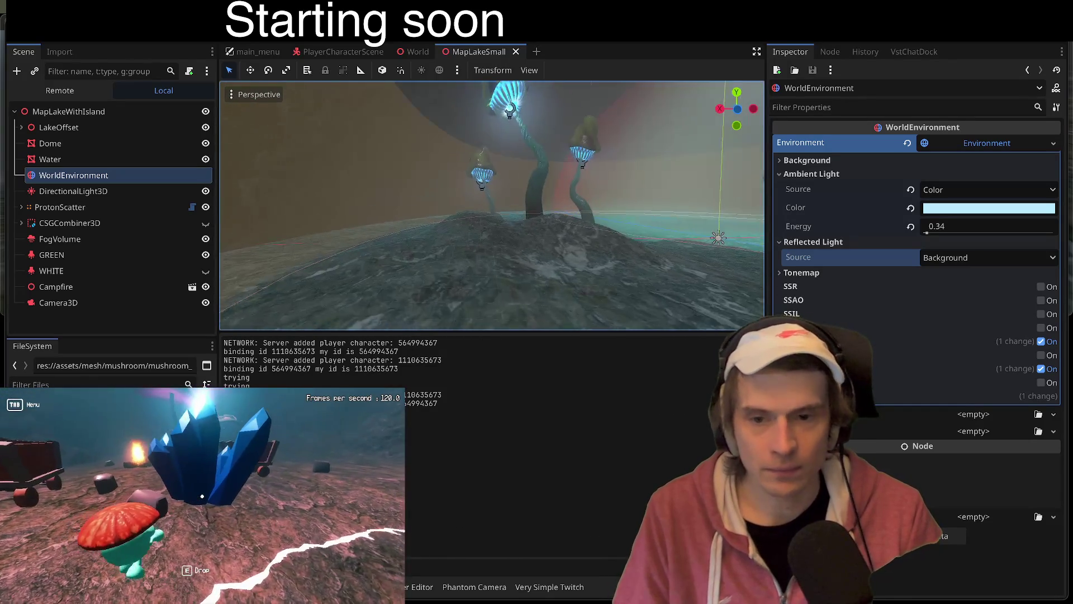
pyautogui.press('w')
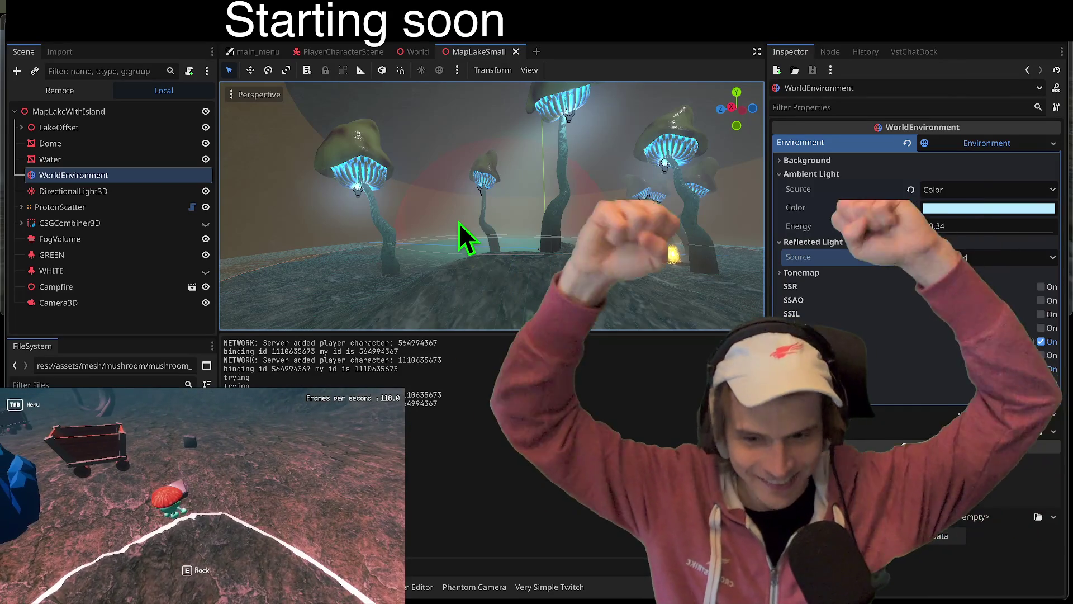
pyautogui.press('w')
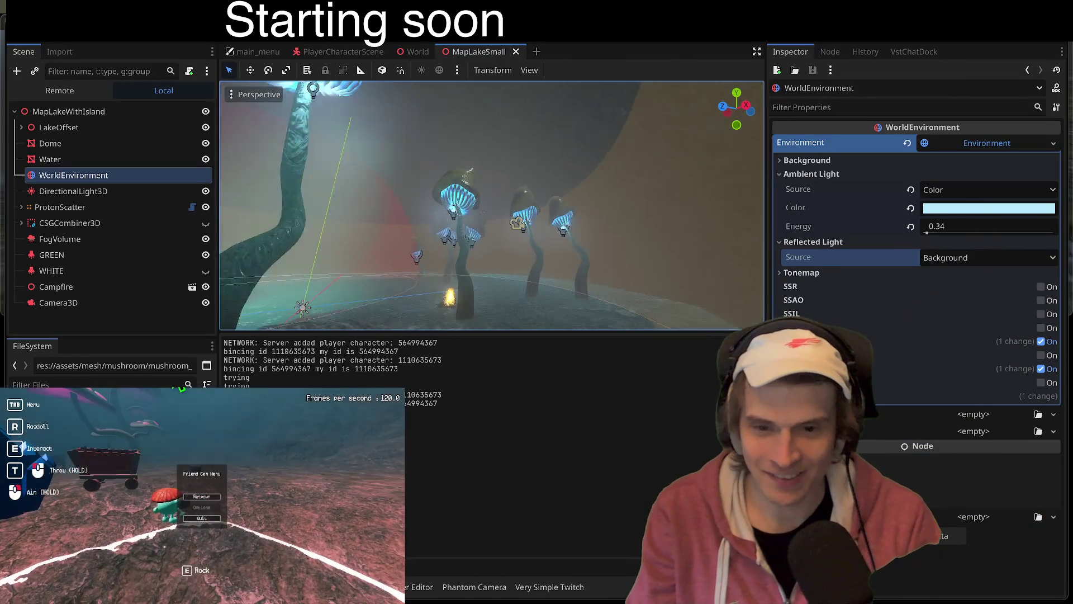
pyautogui.press('w')
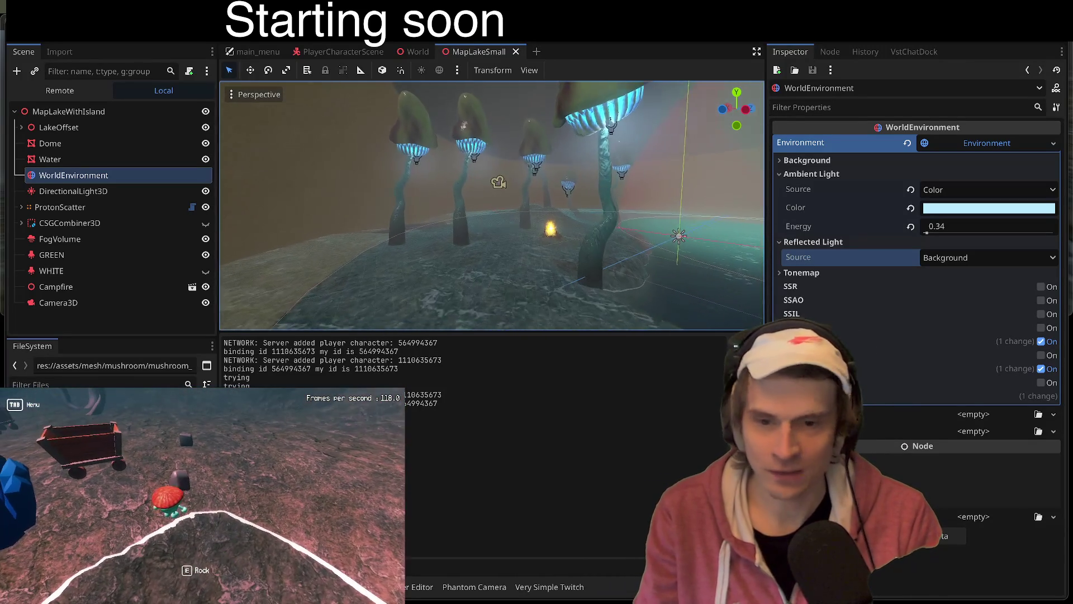
# Step: Toggle the in-game menu and respawn the player once more
pyautogui.press('Tab')
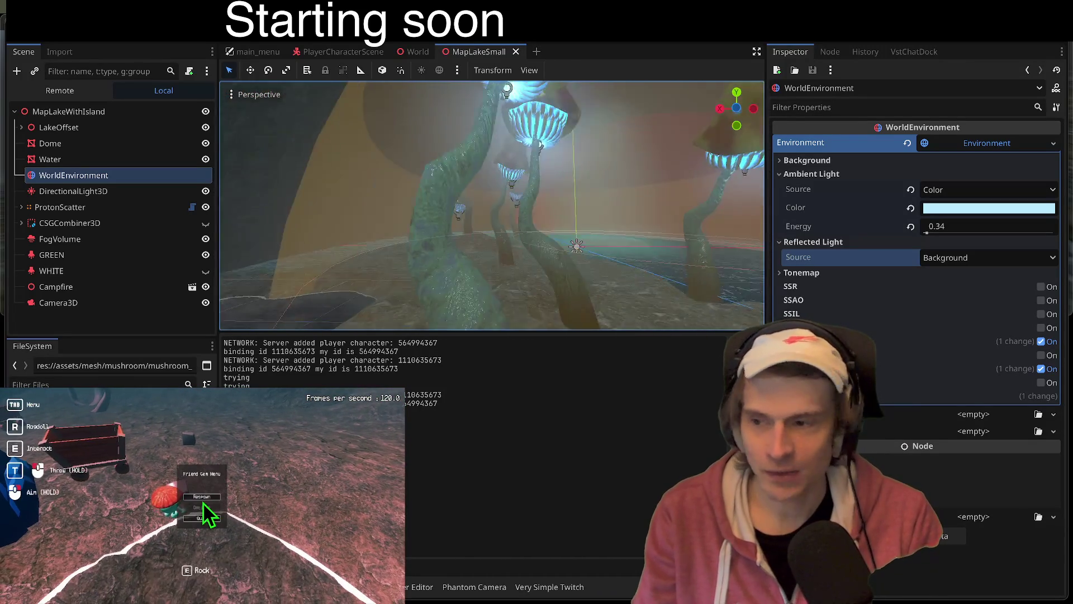
pyautogui.press('Tab')
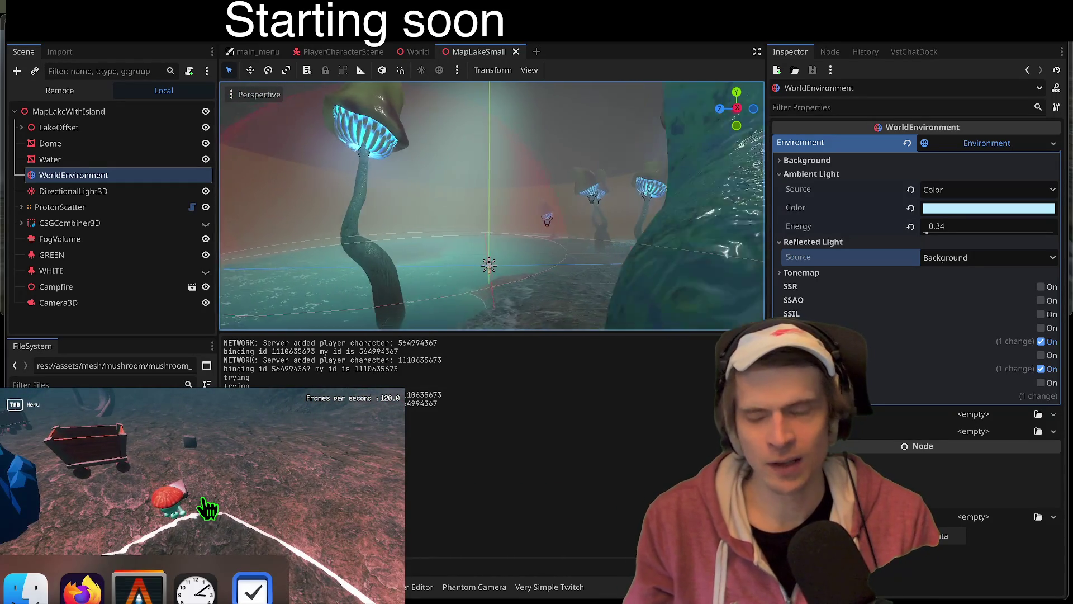
pyautogui.click(202, 499)
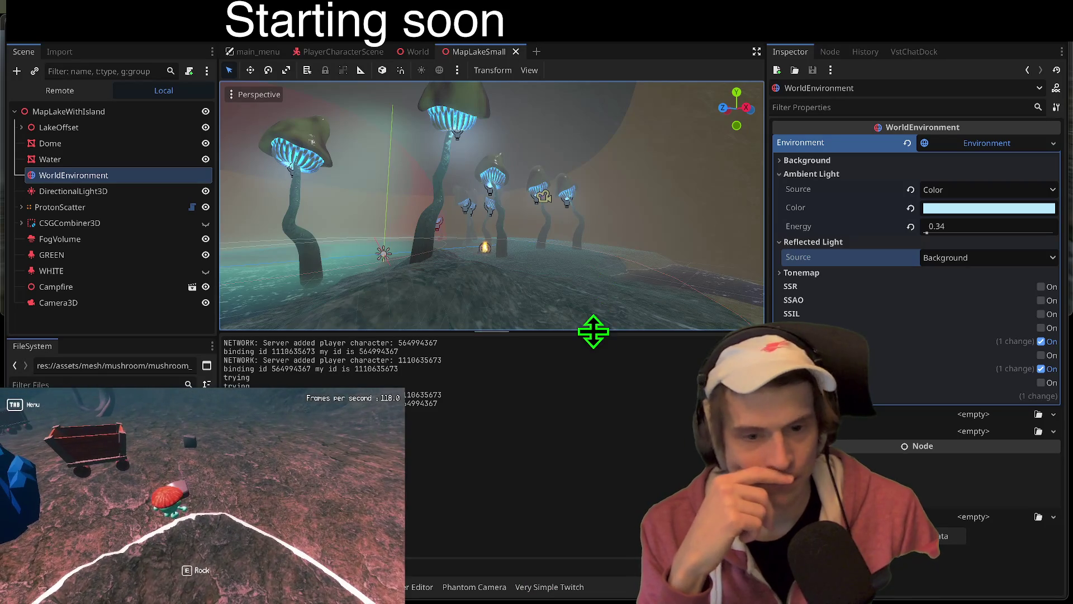
# Step: Enlarge the 3D viewport, fly toward the glowing mushrooms, and deselect WorldEnvironment
pyautogui.moveTo(594, 332); pyautogui.dragTo(588, 360)
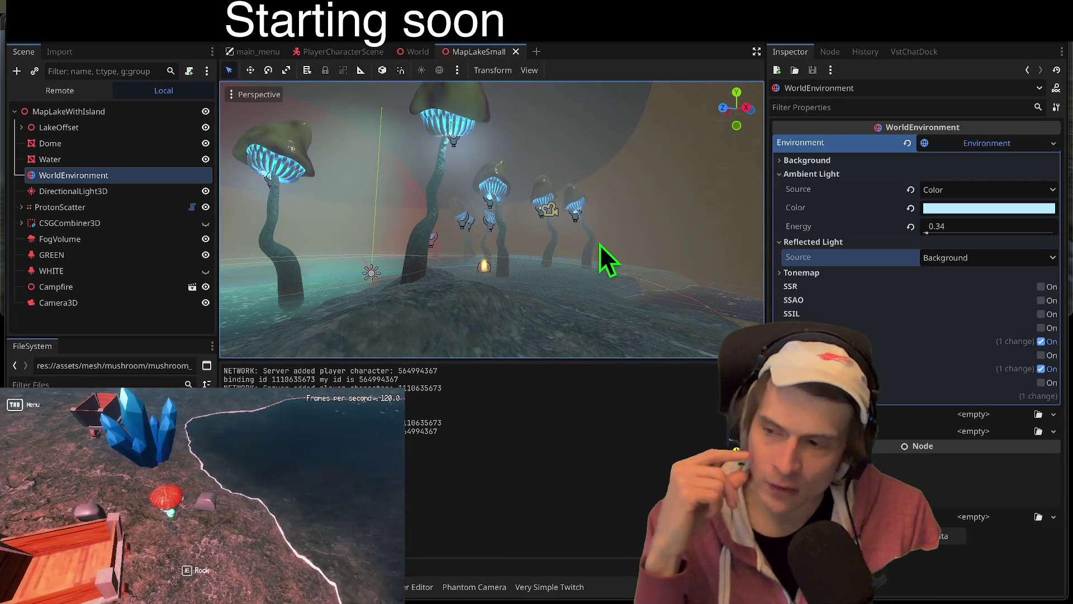
pyautogui.moveTo(596, 246); pyautogui.dragTo(592, 274)
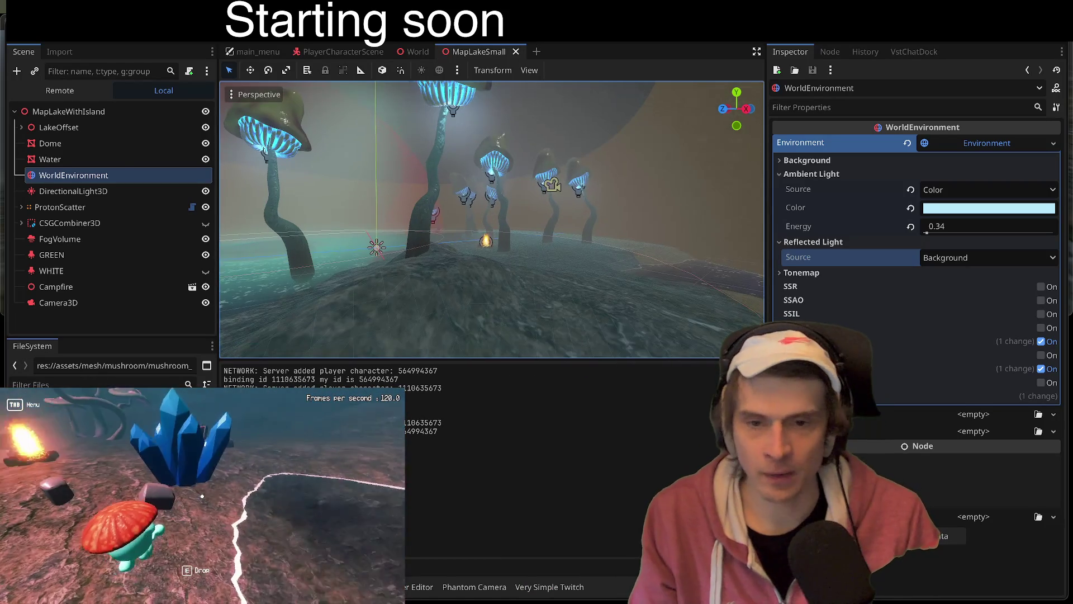
pyautogui.press('w')
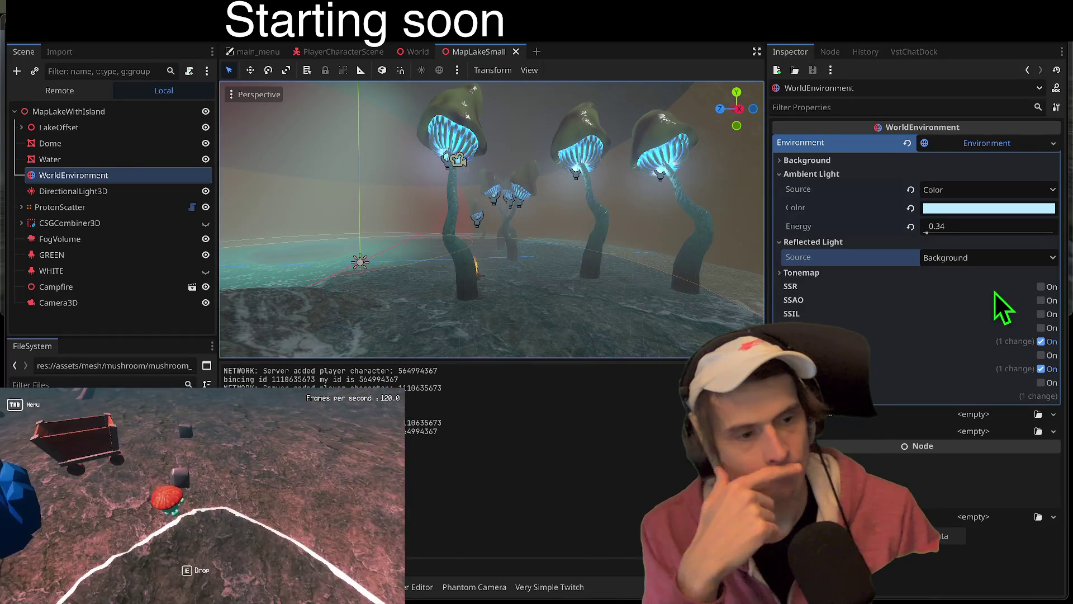
pyautogui.click(184, 331)
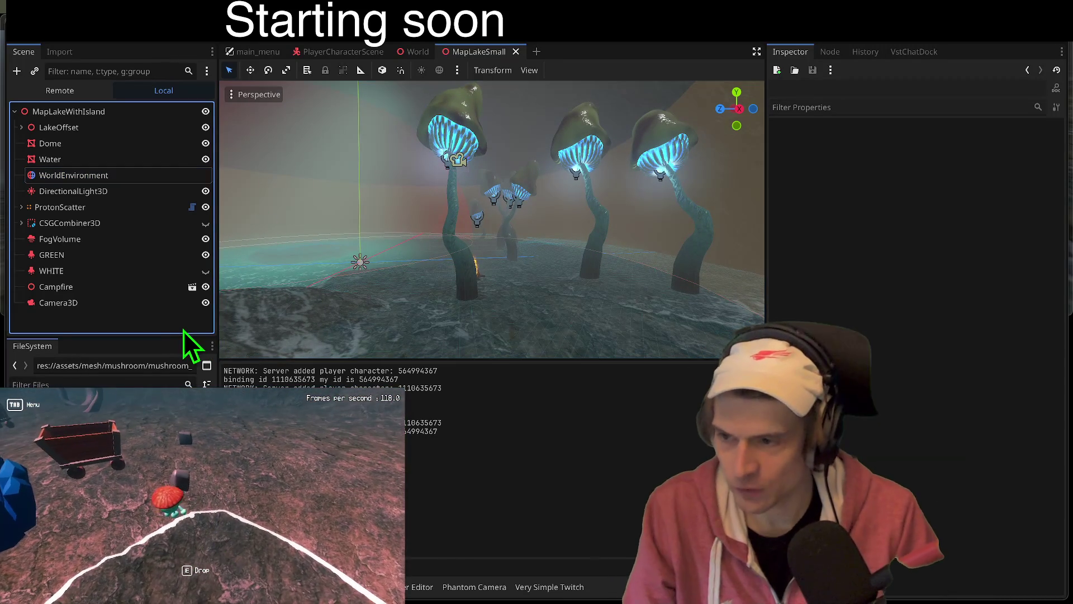
# Step: Open Create New Node, search 'ligh' for light nodes, and make the dialog taller
pyautogui.hotkey('ctrl', 'a')
pyautogui.write('shader')
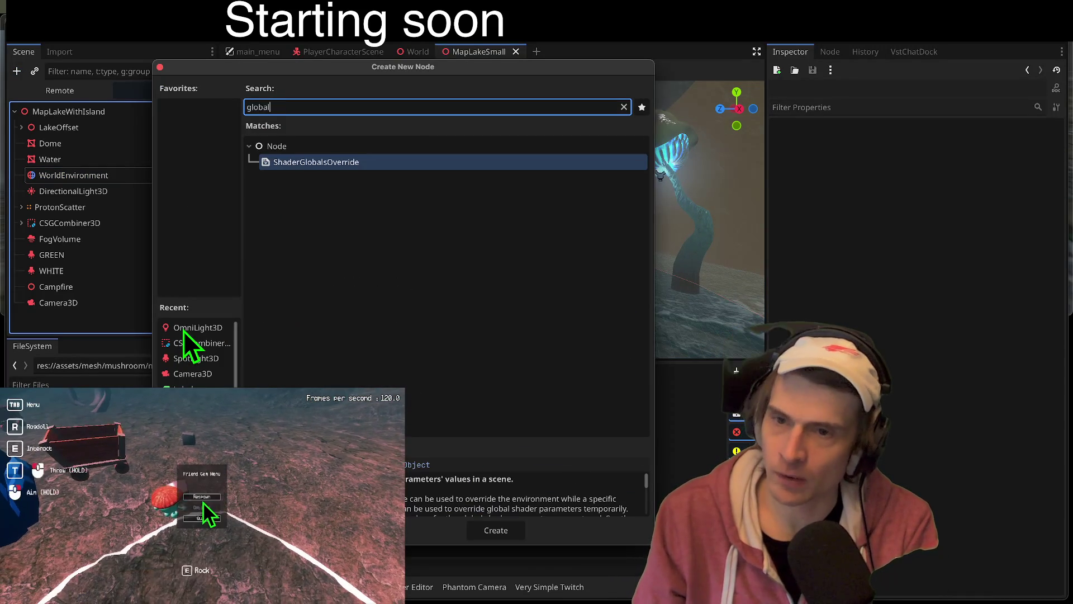
pyautogui.press('BackSpace')
pyautogui.press('BackSpace')
pyautogui.press('BackSpace')
pyautogui.write('ligh')
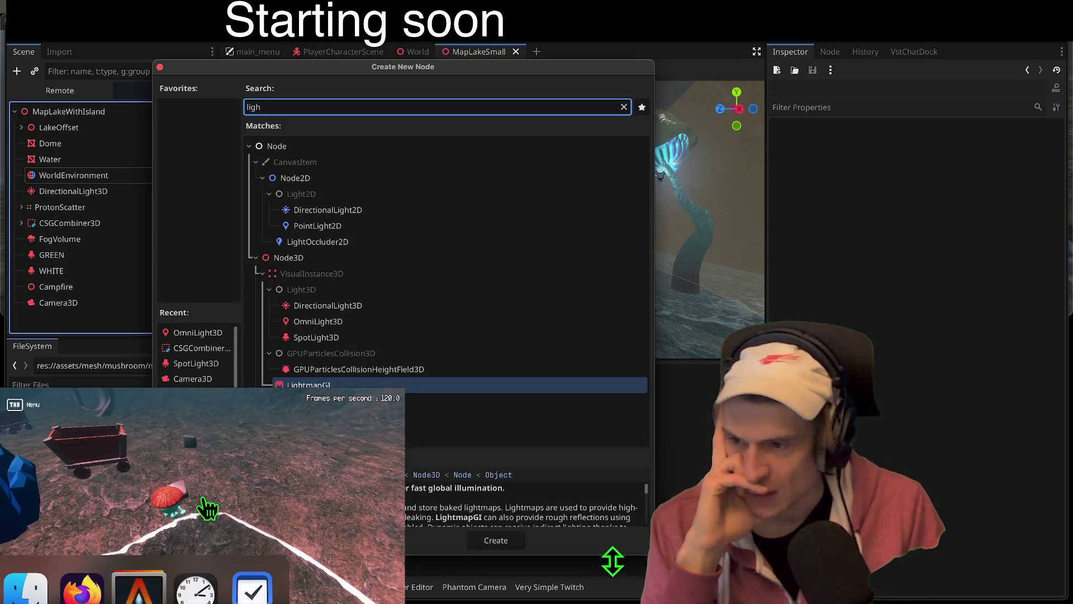
pyautogui.moveTo(613, 561); pyautogui.dragTo(603, 596)
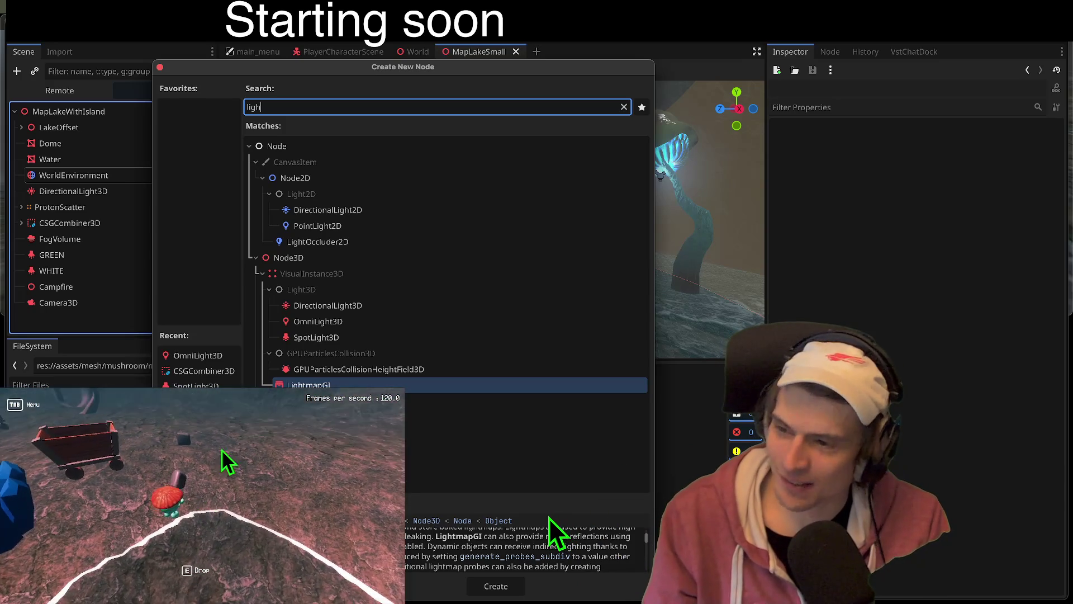
# Step: Highlight LightmapGI, read its description, and follow the linked VoxelGI documentation
pyautogui.scroll(2, 527, 541)
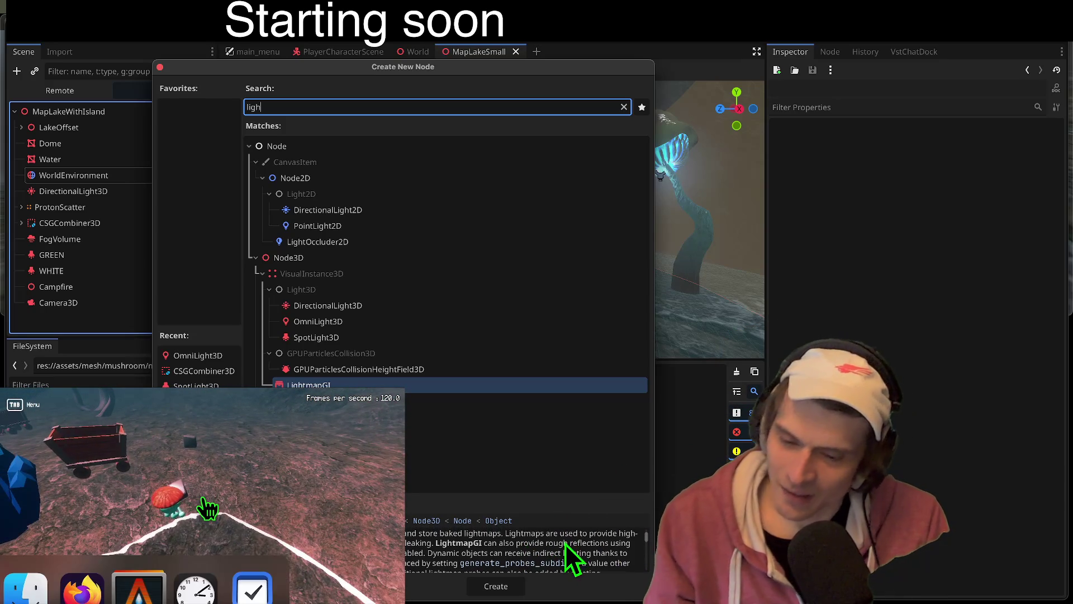
pyautogui.scroll(-1, 599, 539)
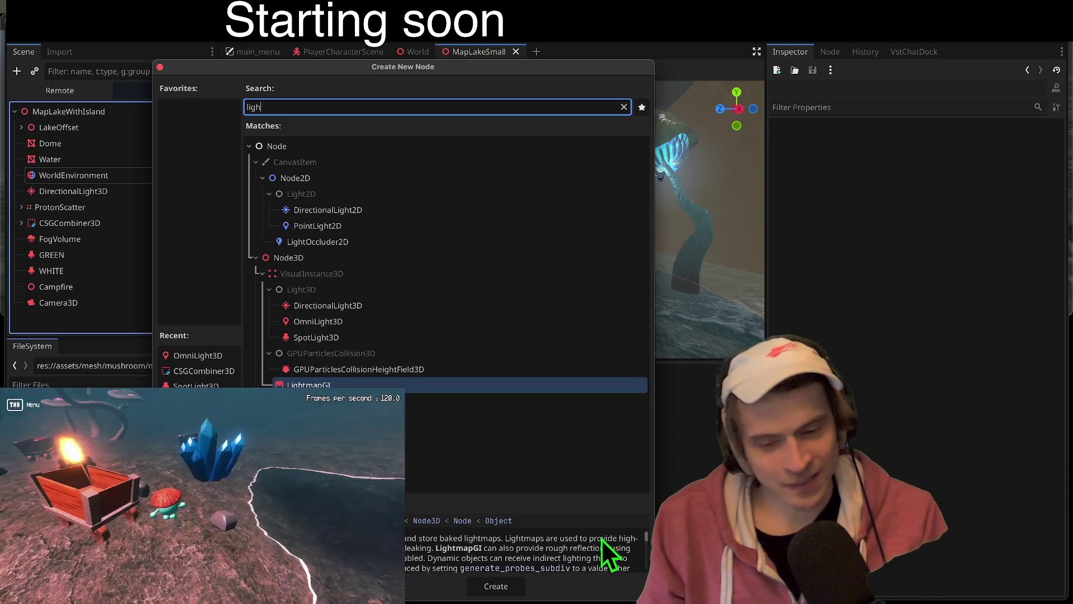
pyautogui.scroll(-1, 597, 539)
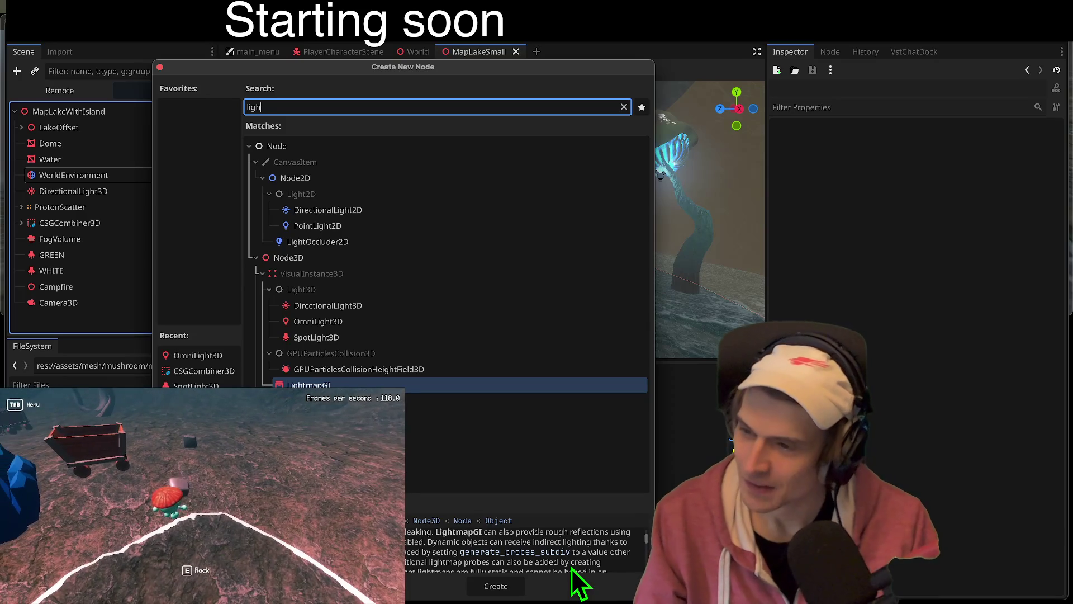
pyautogui.click(201, 497)
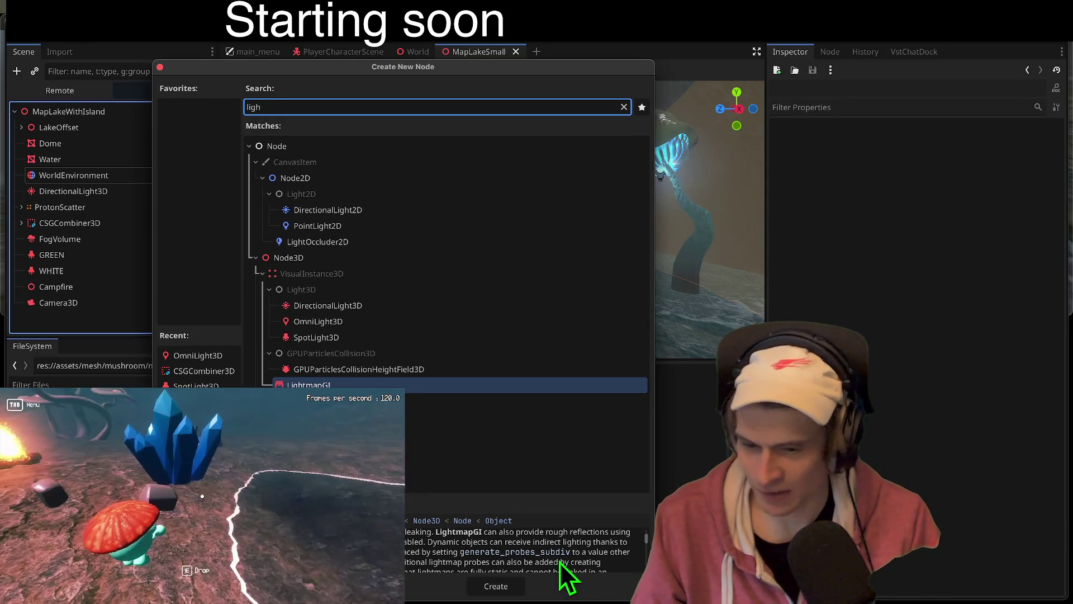
pyautogui.scroll(-1, 561, 554)
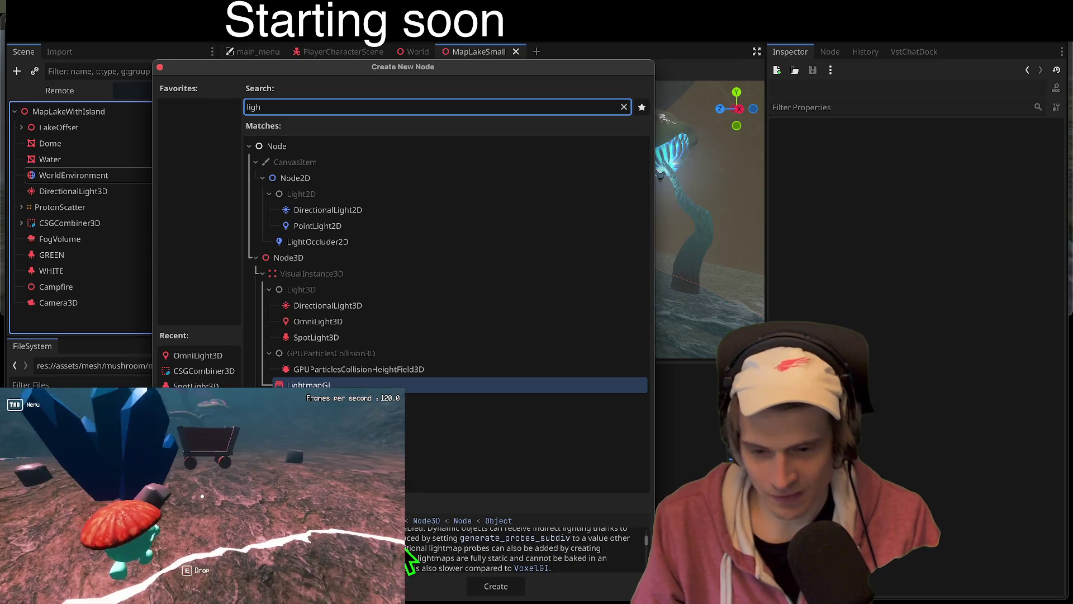
pyautogui.click(394, 567)
pyautogui.moveTo(413, 538); pyautogui.dragTo(455, 558)
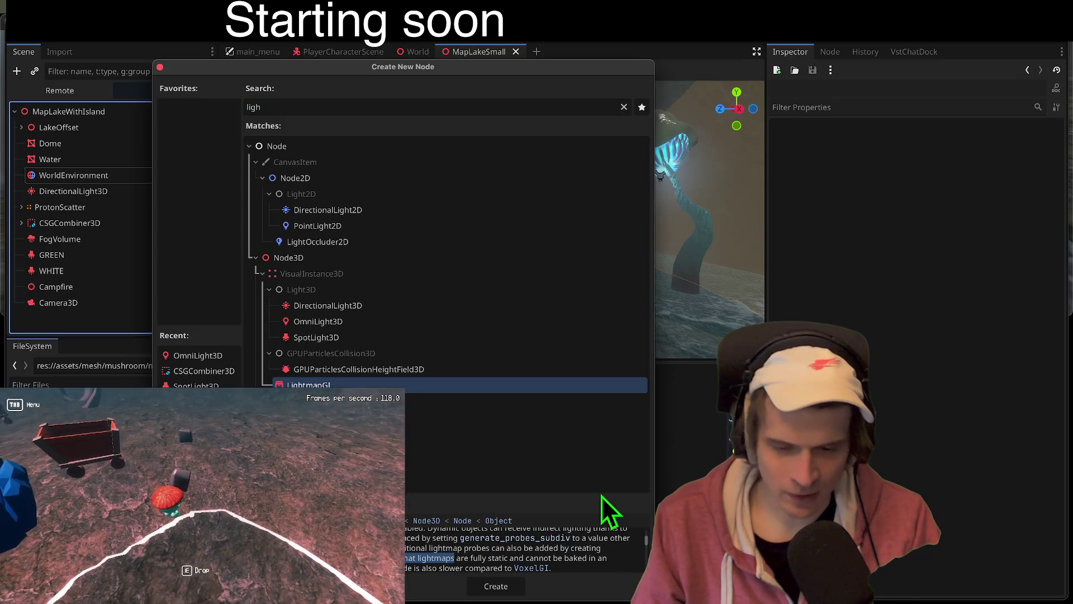
pyautogui.scroll(-1, 568, 555)
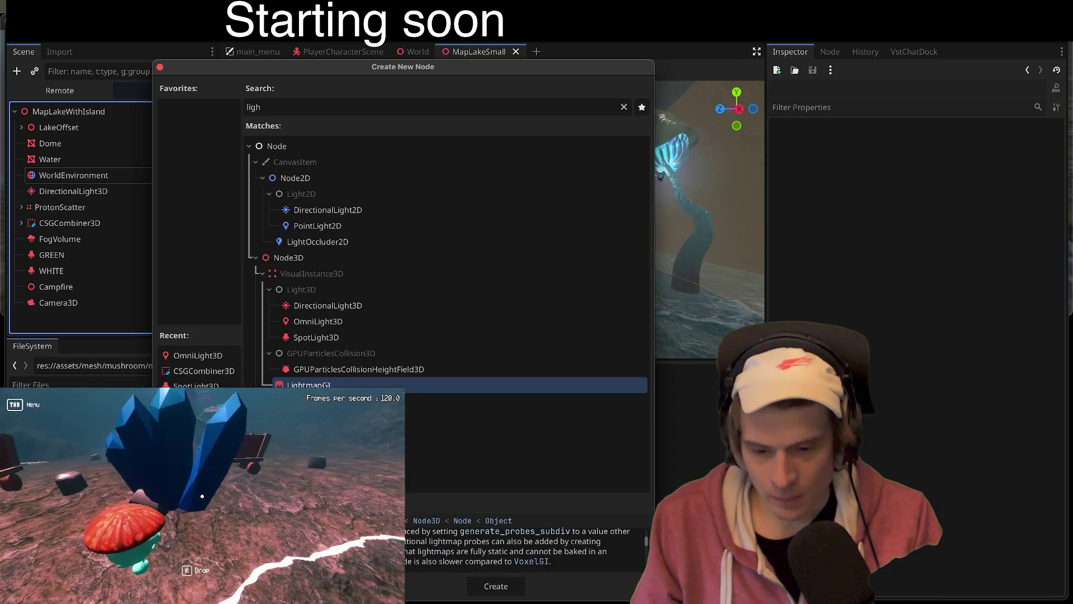
pyautogui.click(531, 561)
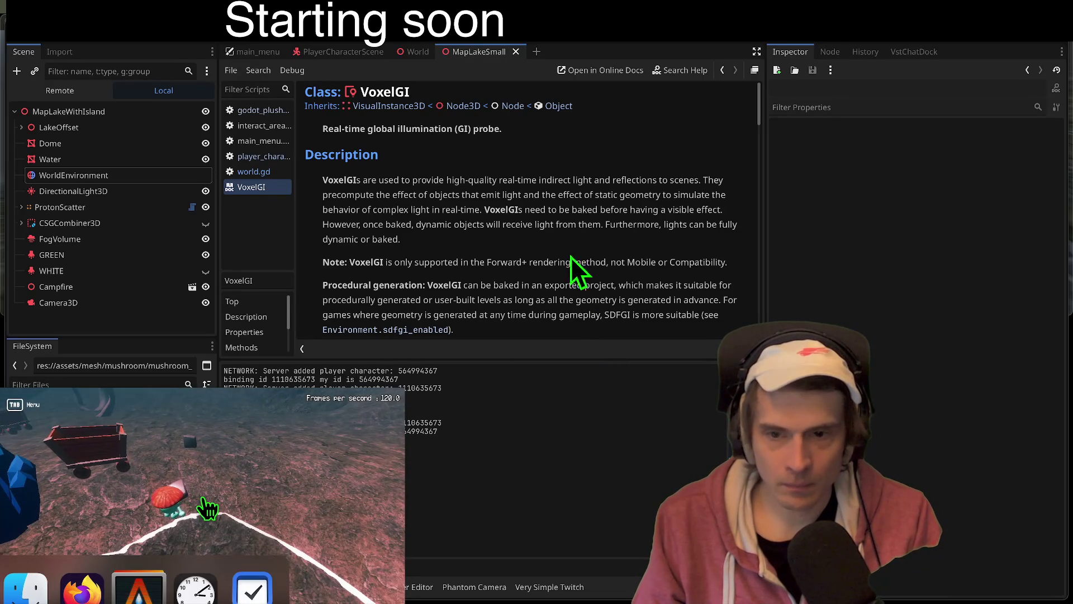
# Step: Read the VoxelGI reference in an enlarged doc area, then open the LightmapGI class page
pyautogui.moveTo(585, 360); pyautogui.dragTo(573, 487)
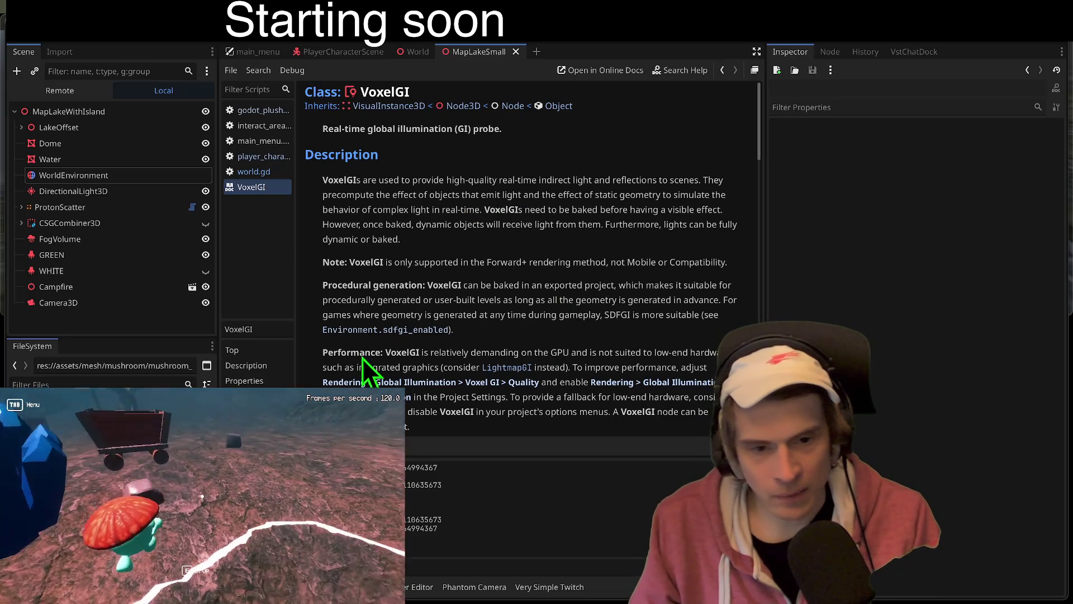
pyautogui.moveTo(392, 352); pyautogui.dragTo(593, 382)
pyautogui.click(612, 425)
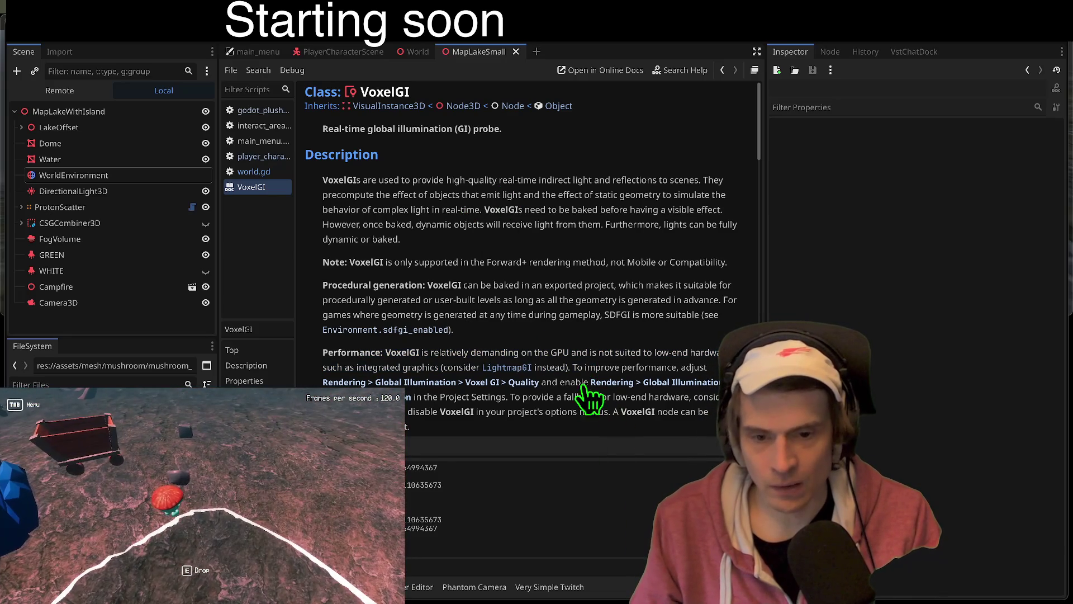
pyautogui.scroll(-1, 543, 425)
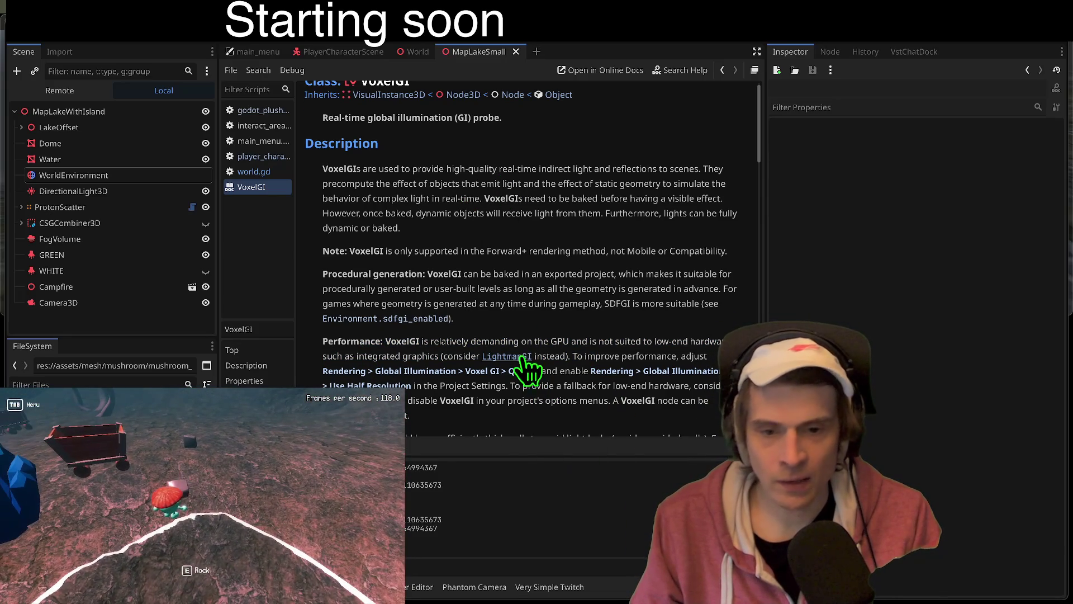
pyautogui.scroll(-3, 540, 417)
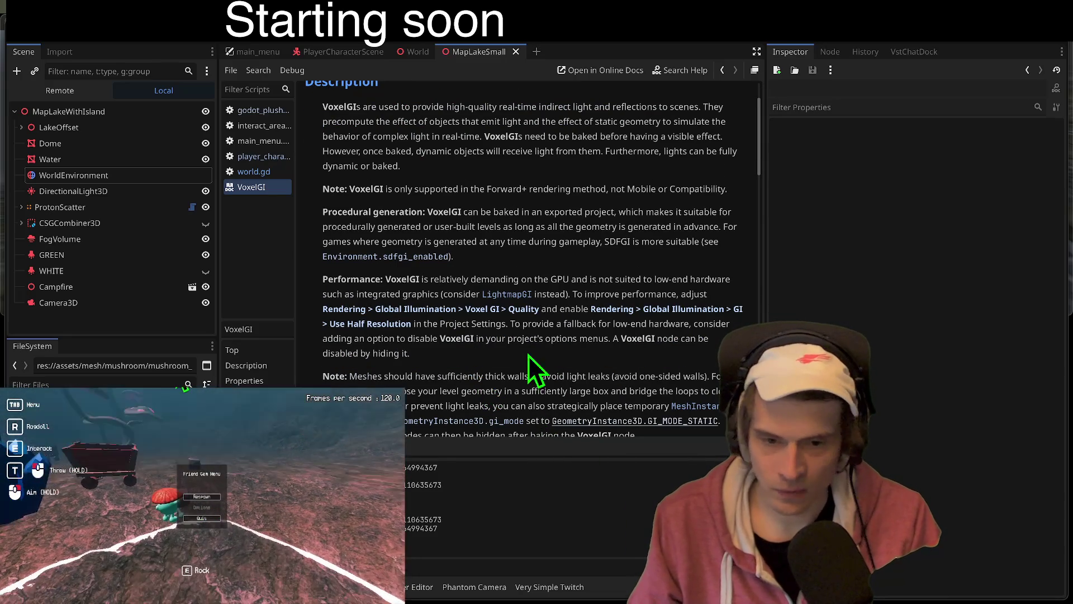
pyautogui.scroll(-1, 559, 369)
pyautogui.scroll(-1, 548, 355)
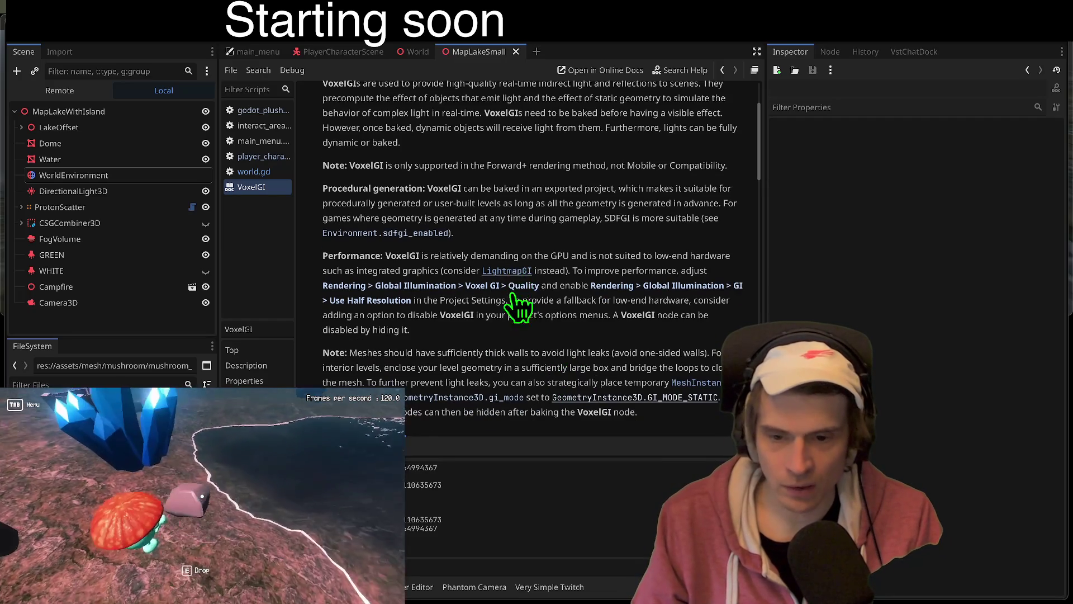
pyautogui.scroll(-5, 476, 280)
pyautogui.click(507, 162)
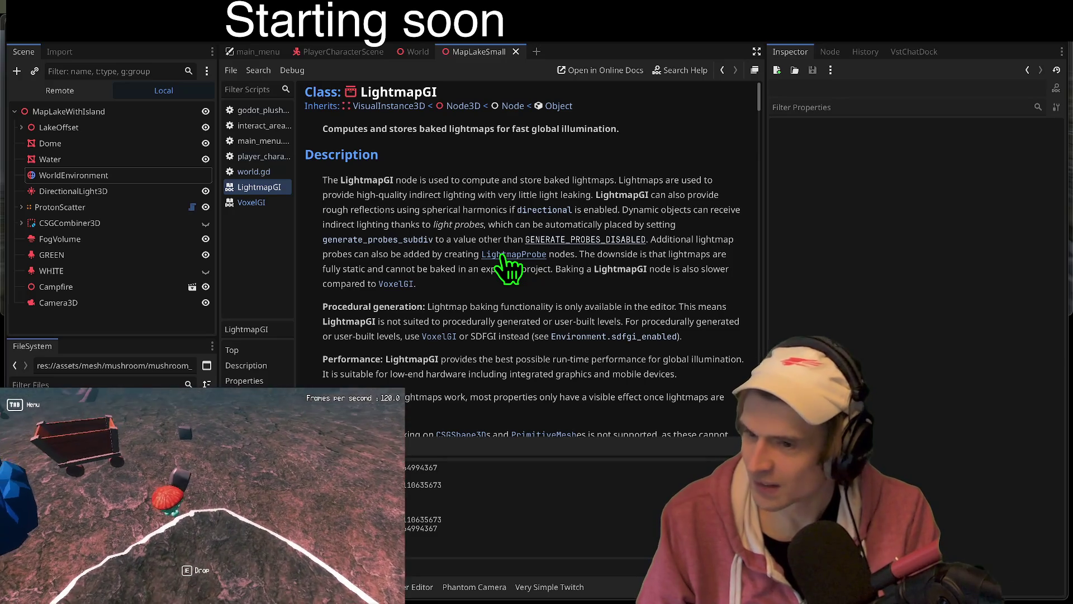
pyautogui.press('Tab')
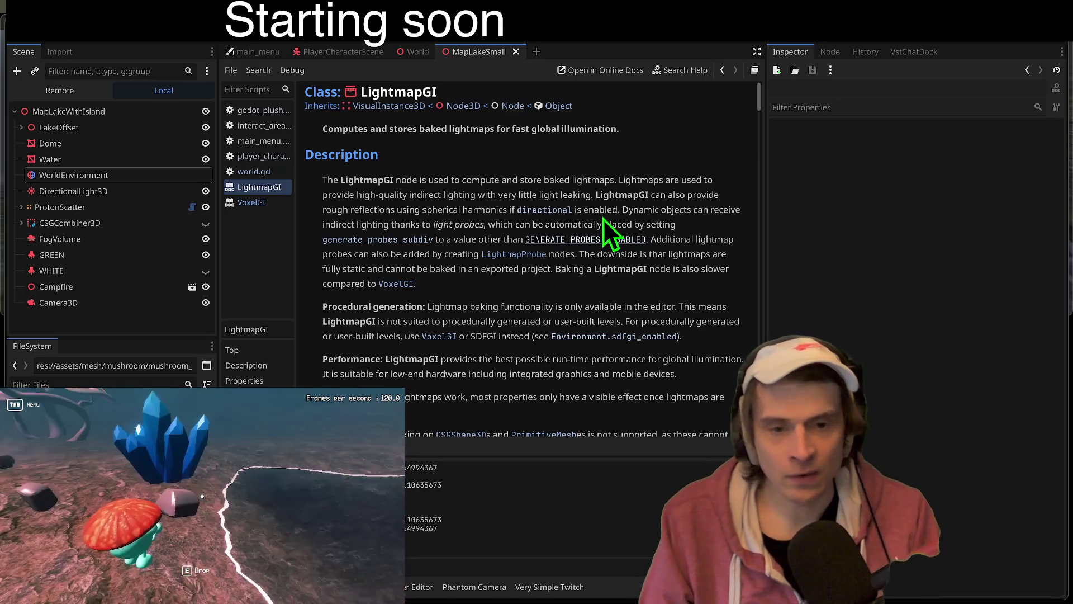
pyautogui.scroll(-3, 590, 235)
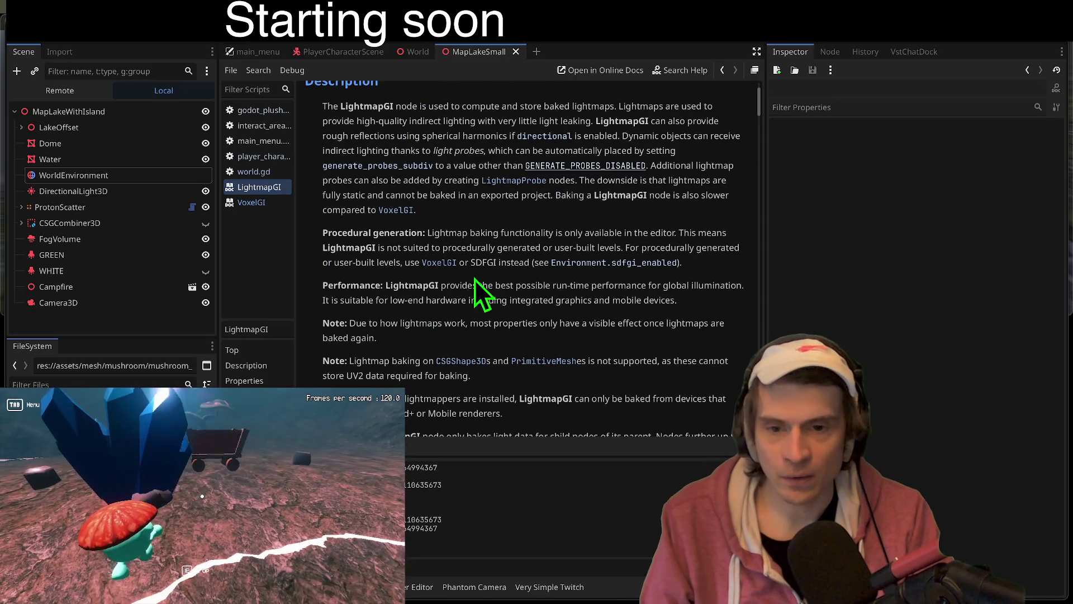
pyautogui.scroll(3, 458, 297)
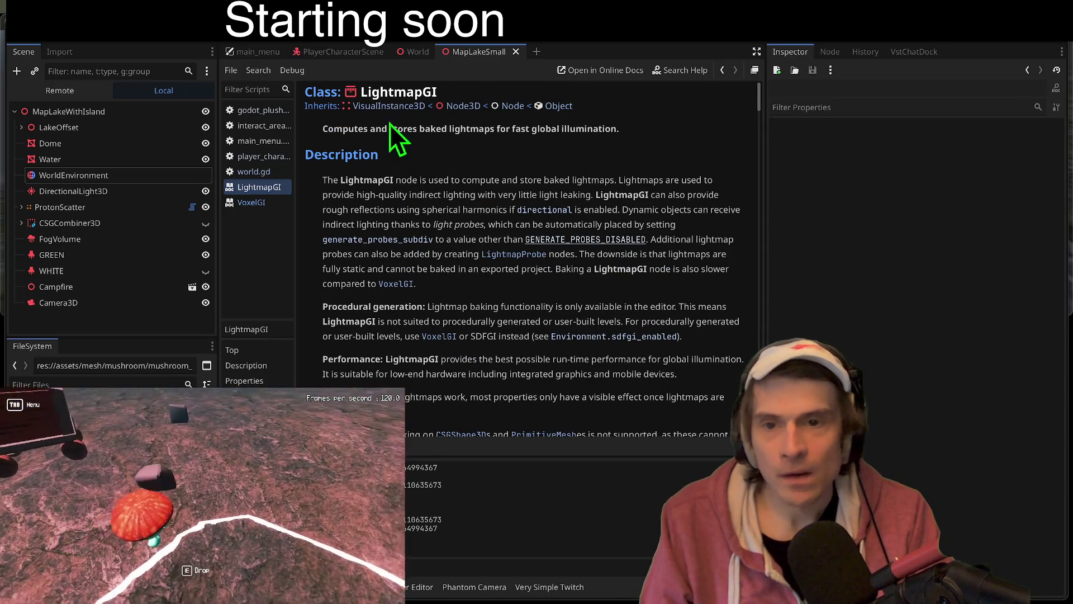
pyautogui.moveTo(341, 180); pyautogui.dragTo(447, 179)
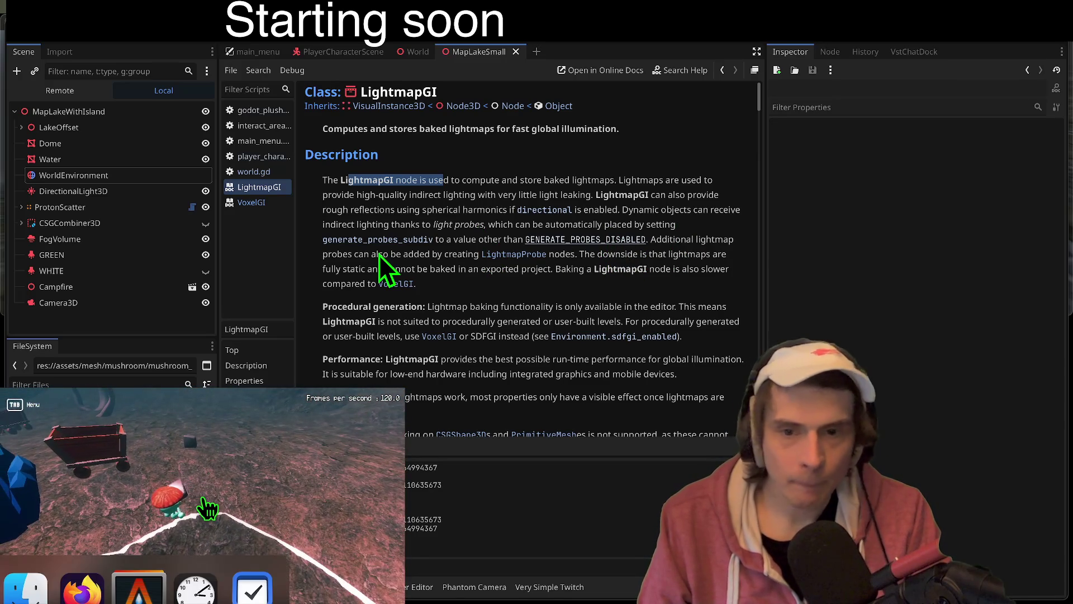
pyautogui.press('Tab')
pyautogui.press('Tab')
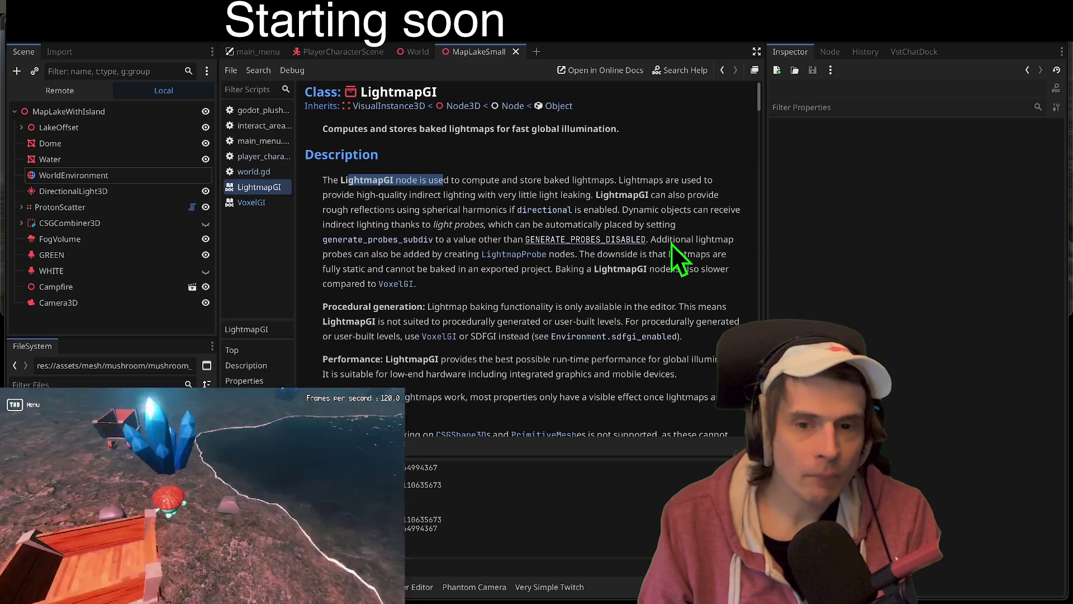
# Step: Finish reading the LightmapGI docs, then reopen Create New Node from the Scene dock
pyautogui.moveTo(673, 242); pyautogui.dragTo(721, 246)
pyautogui.moveTo(331, 257); pyautogui.dragTo(479, 257)
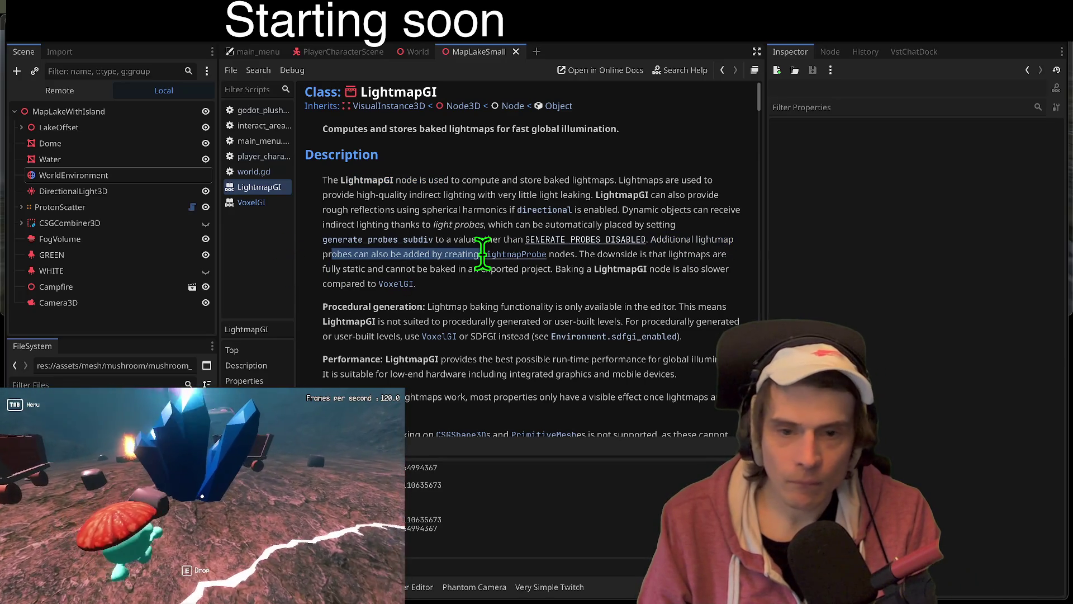
pyautogui.click(585, 258)
pyautogui.moveTo(586, 256); pyautogui.dragTo(585, 270)
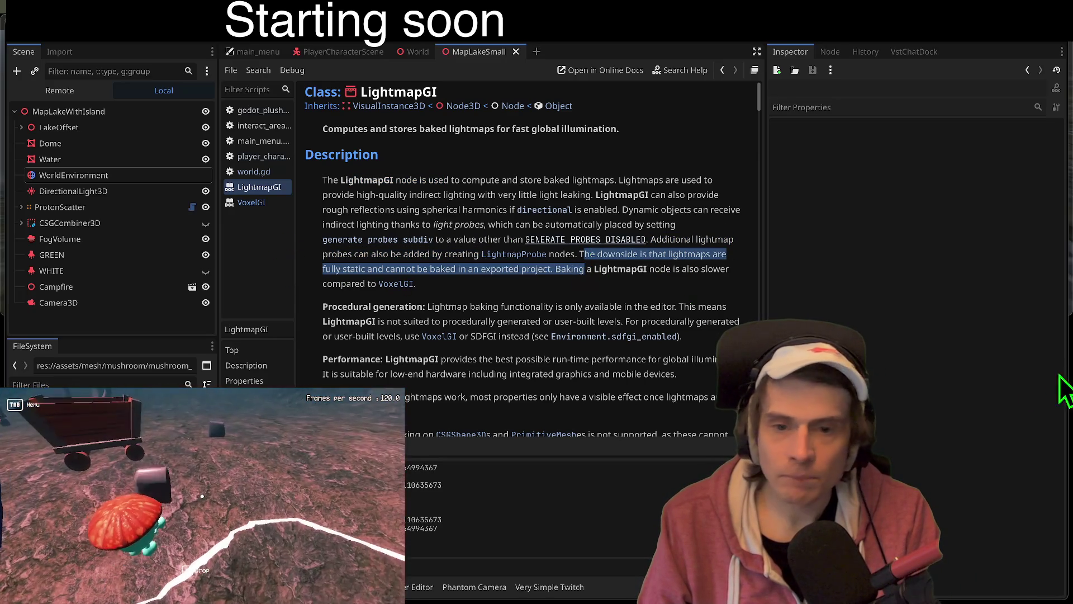
pyautogui.scroll(-1, 589, 317)
pyautogui.click(442, 293)
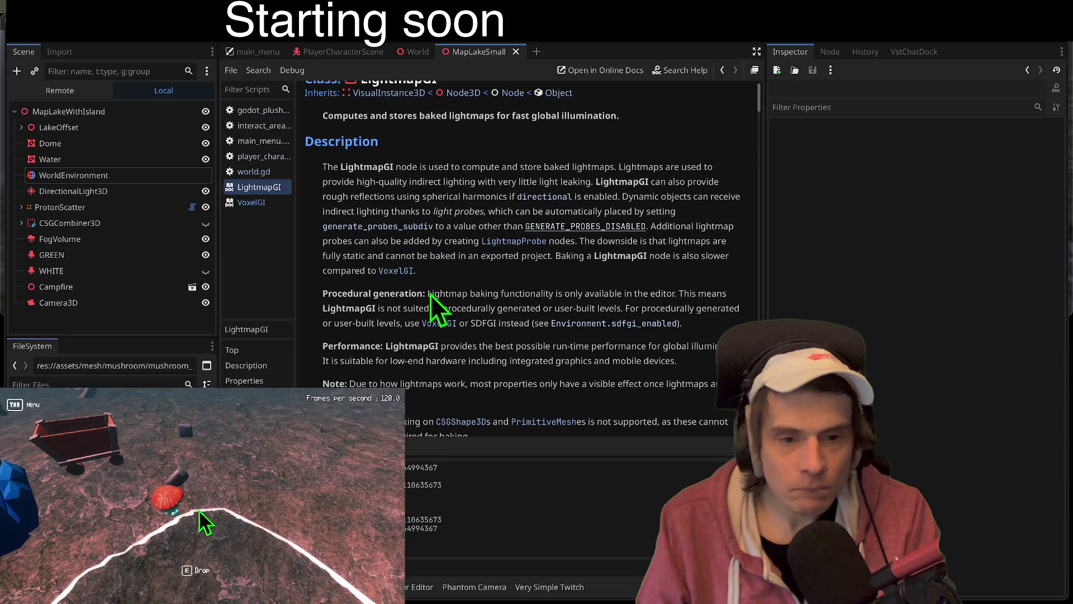
pyautogui.moveTo(346, 306); pyautogui.dragTo(529, 323)
pyautogui.scroll(-3, 565, 318)
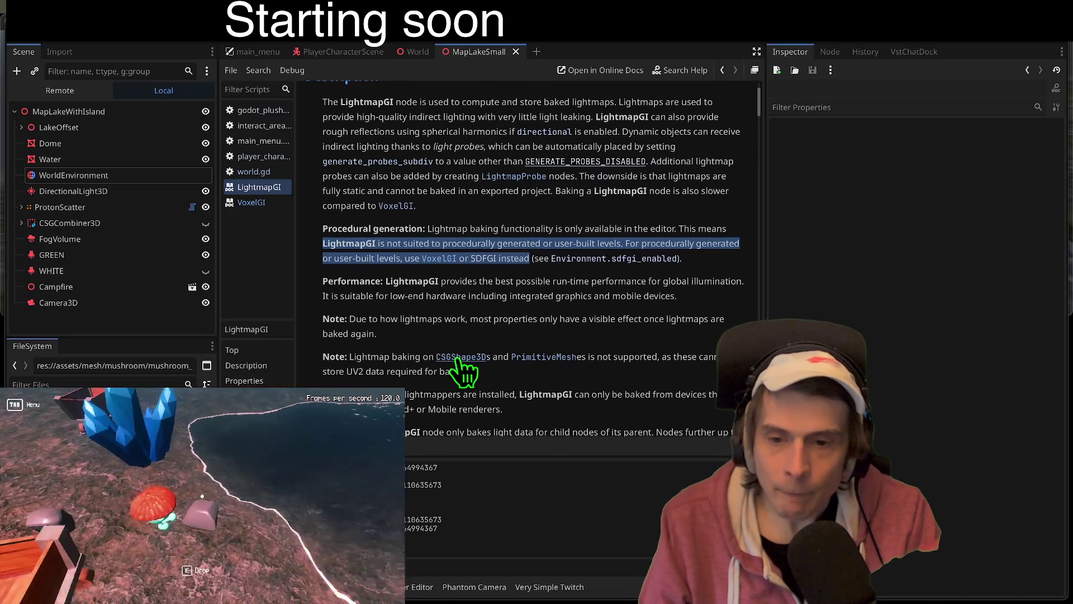
pyautogui.scroll(-5, 645, 325)
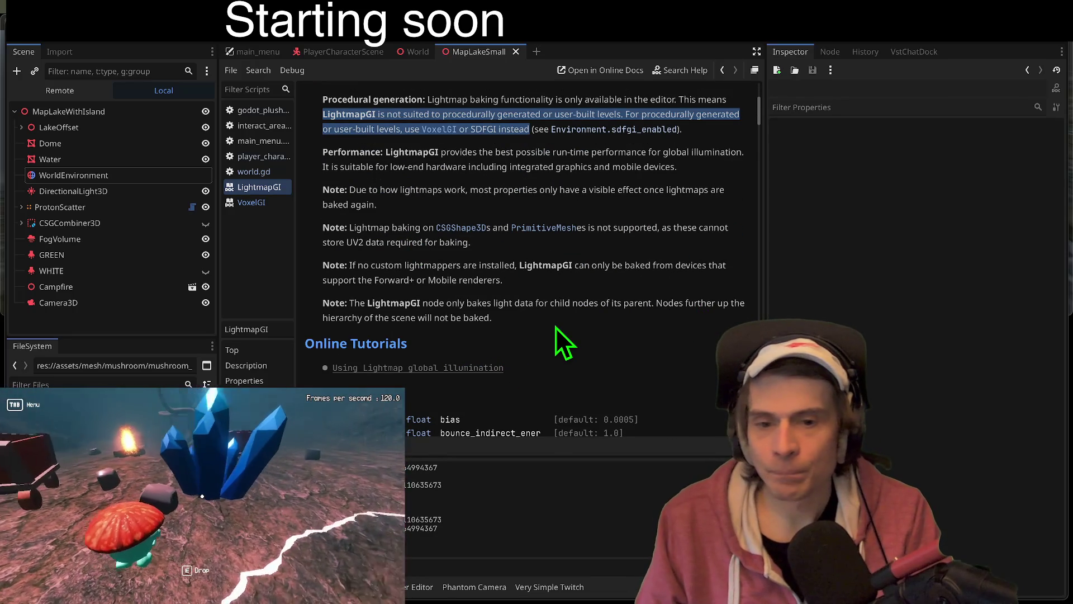
pyautogui.click(123, 327)
pyautogui.hotkey('ctrl', 'a')
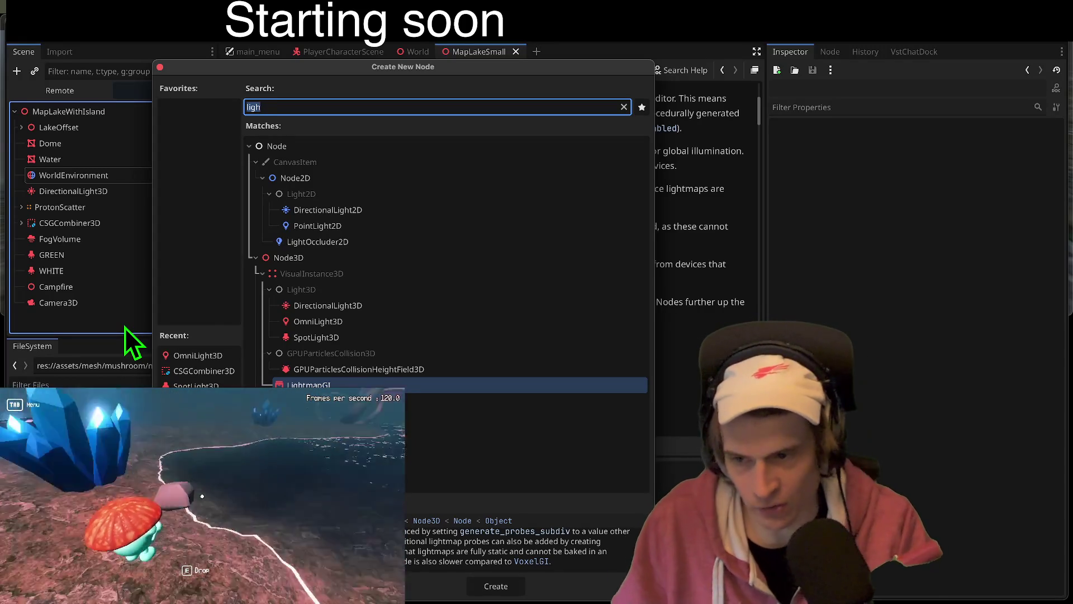
# Step: Create the LightmapGI node and select it in an enlarged scene tree
pyautogui.press('Return')
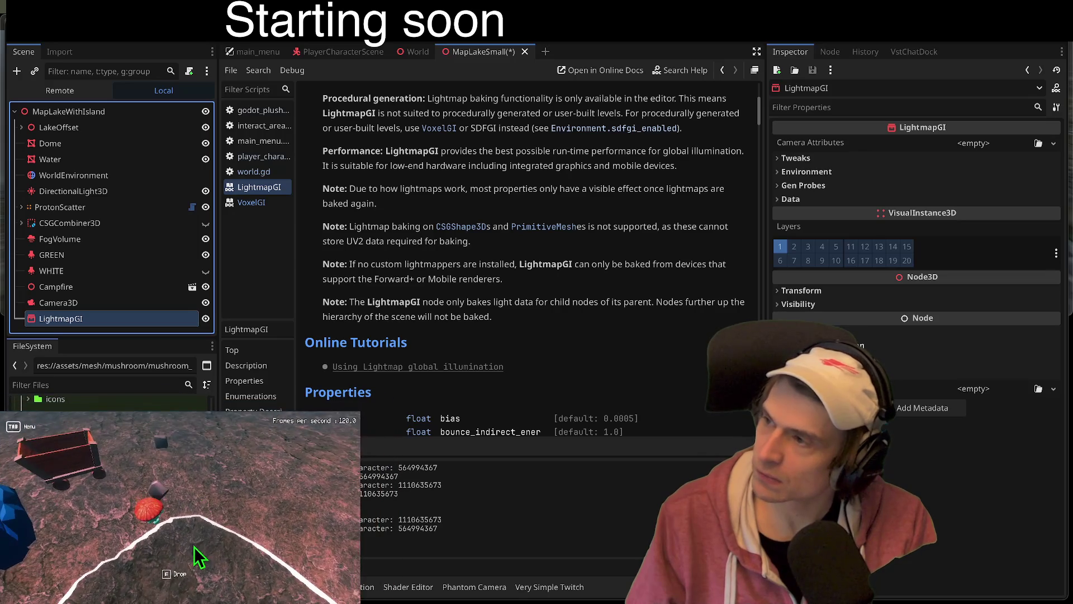
pyautogui.click(491, 251)
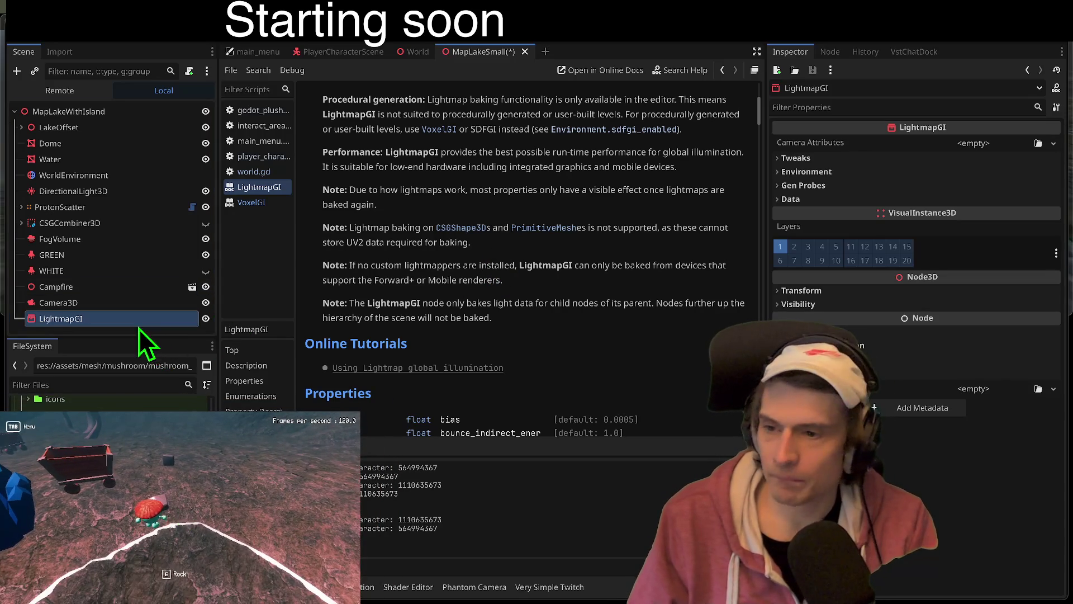
pyautogui.moveTo(137, 336)
pyautogui.mouseDown()
pyautogui.moveTo(136, 378)
pyautogui.moveTo(136, 365)
pyautogui.mouseUp()
pyautogui.click(136, 355)
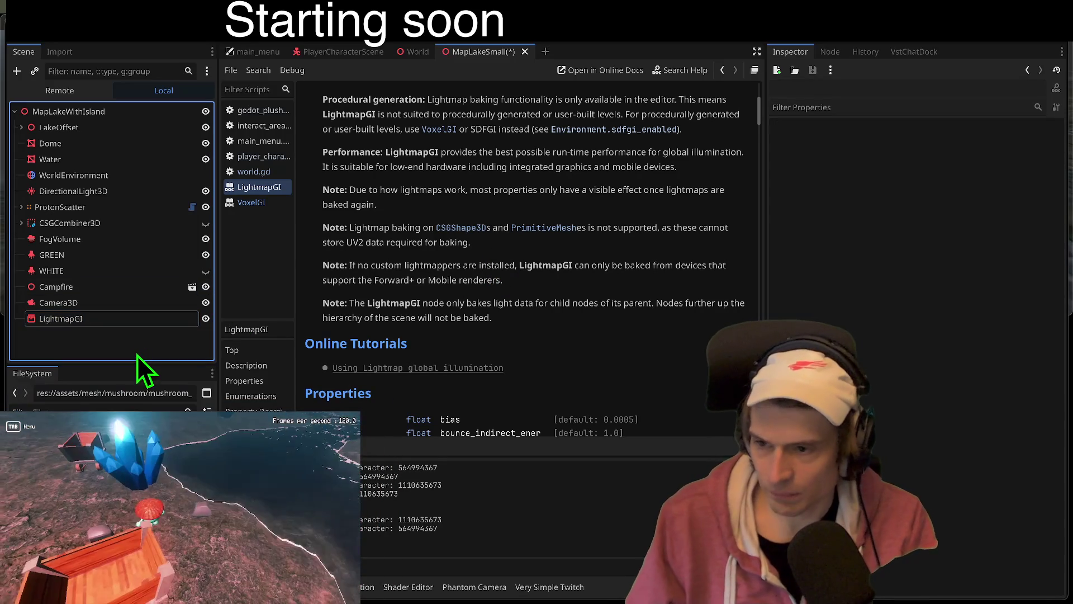
pyautogui.click(139, 325)
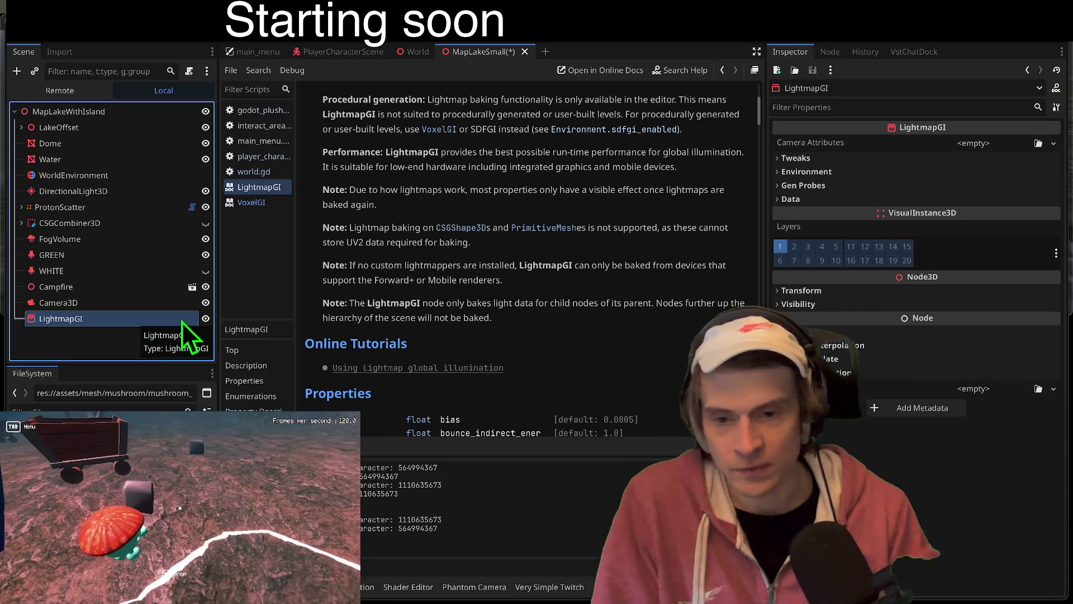
# Step: Expand LightmapGI's Environment and probe settings, confirming Scene mode, in the 3D view
pyautogui.scroll(5, 663, 343)
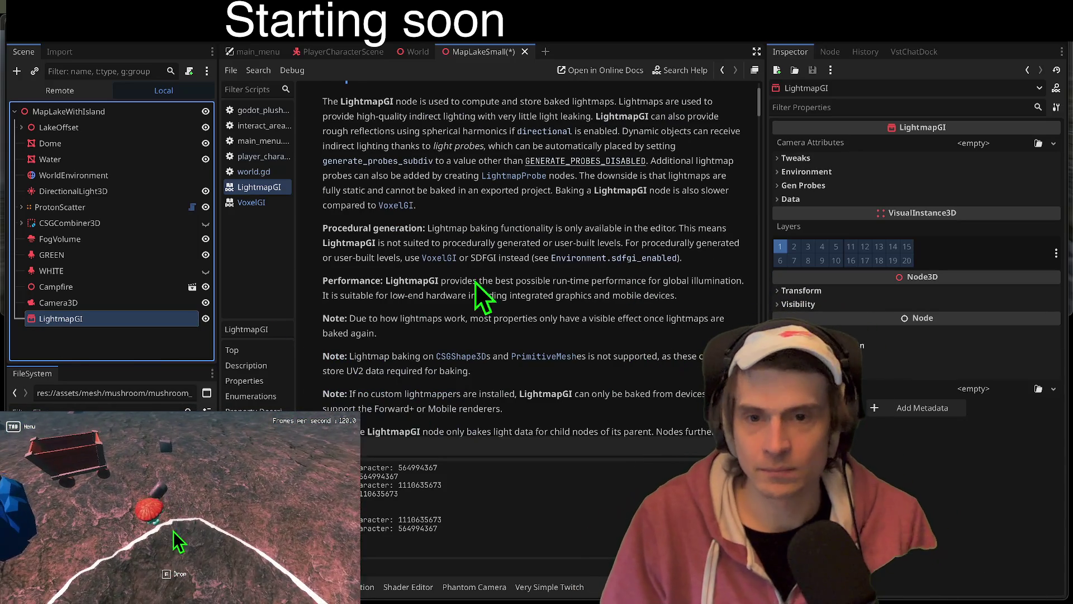
pyautogui.tripleClick(473, 288)
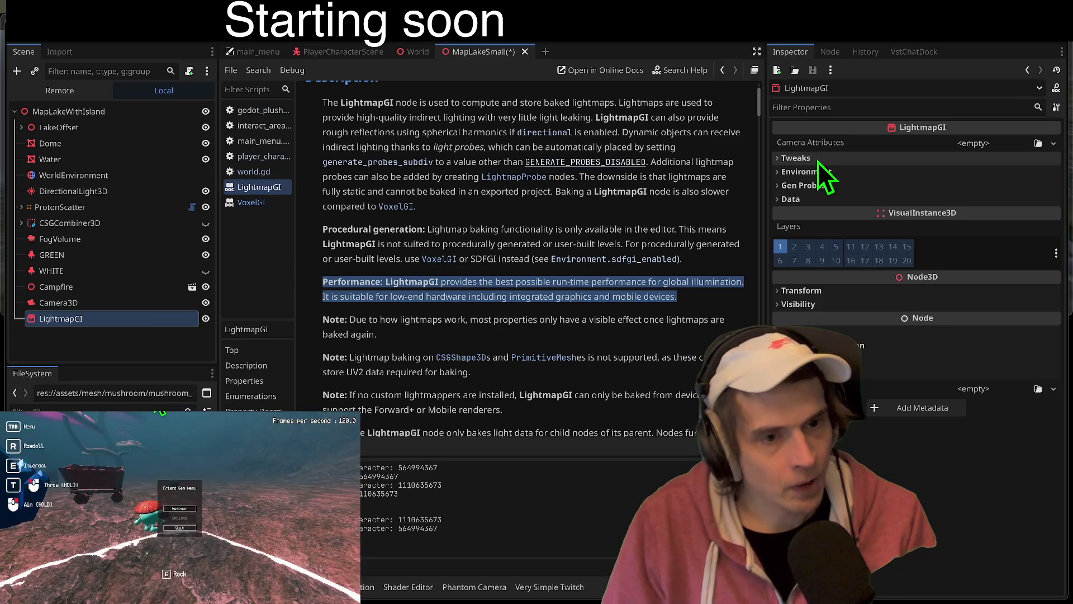
pyautogui.click(806, 171)
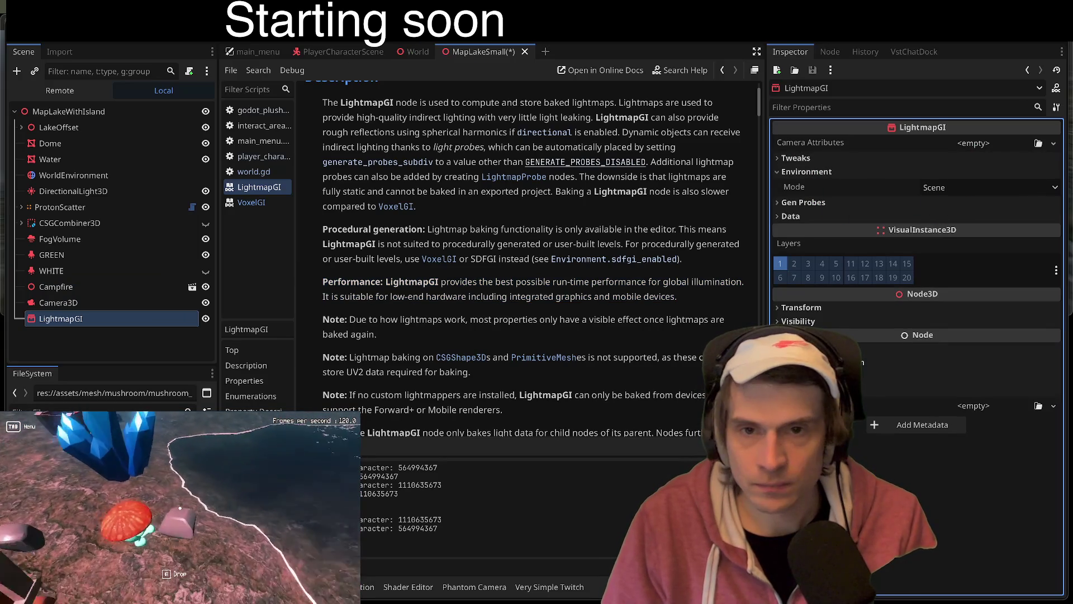
pyautogui.click(511, 27)
pyautogui.click(945, 202)
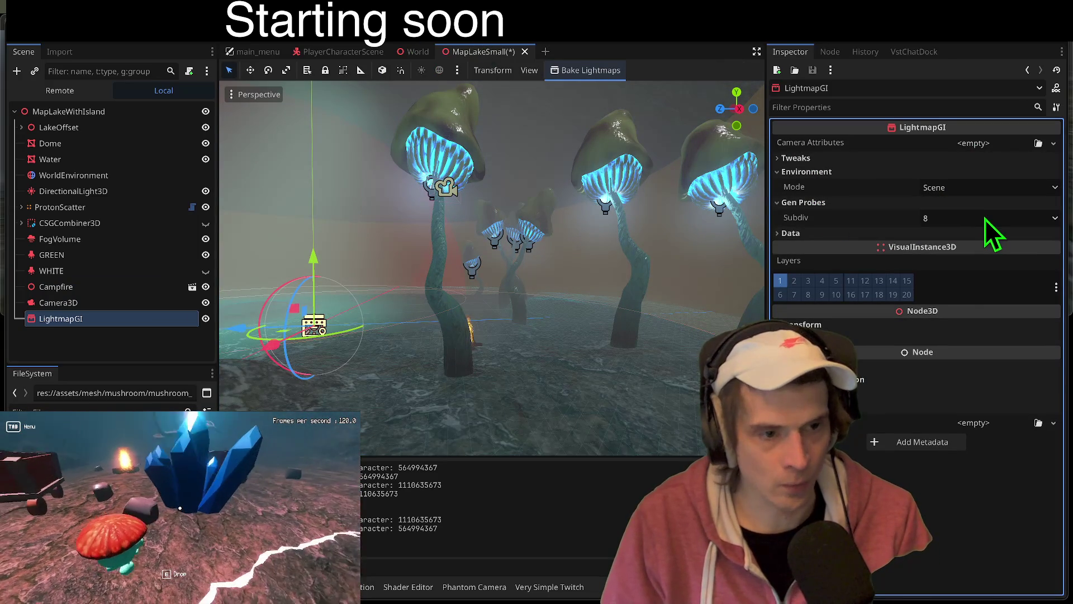
# Step: Expand the LightmapGI Data and Tweaks bake settings
pyautogui.click(978, 233)
pyautogui.click(1001, 159)
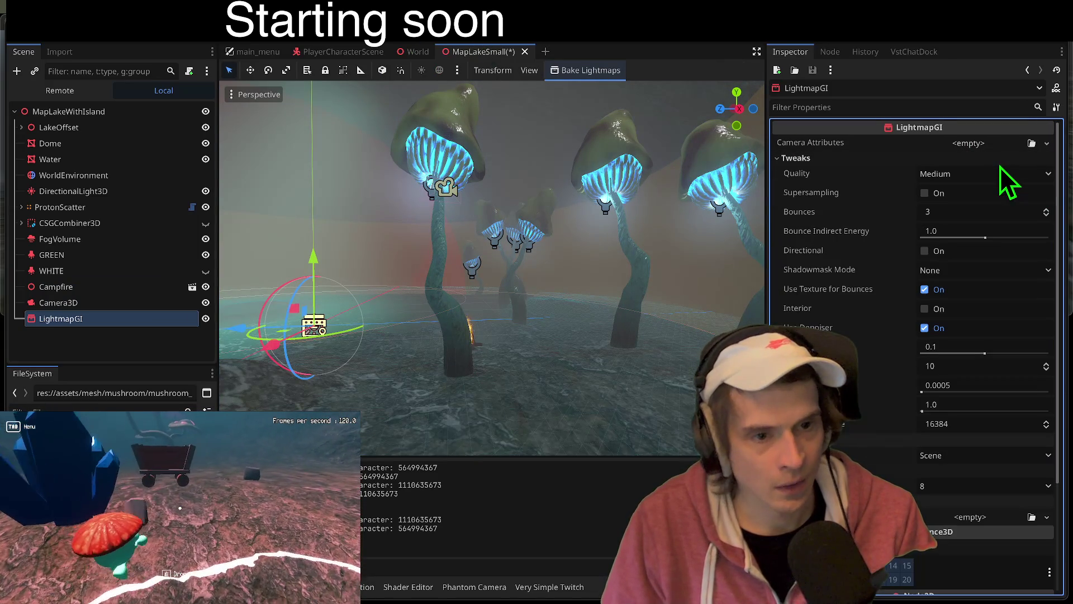
pyautogui.scroll(-1, 994, 173)
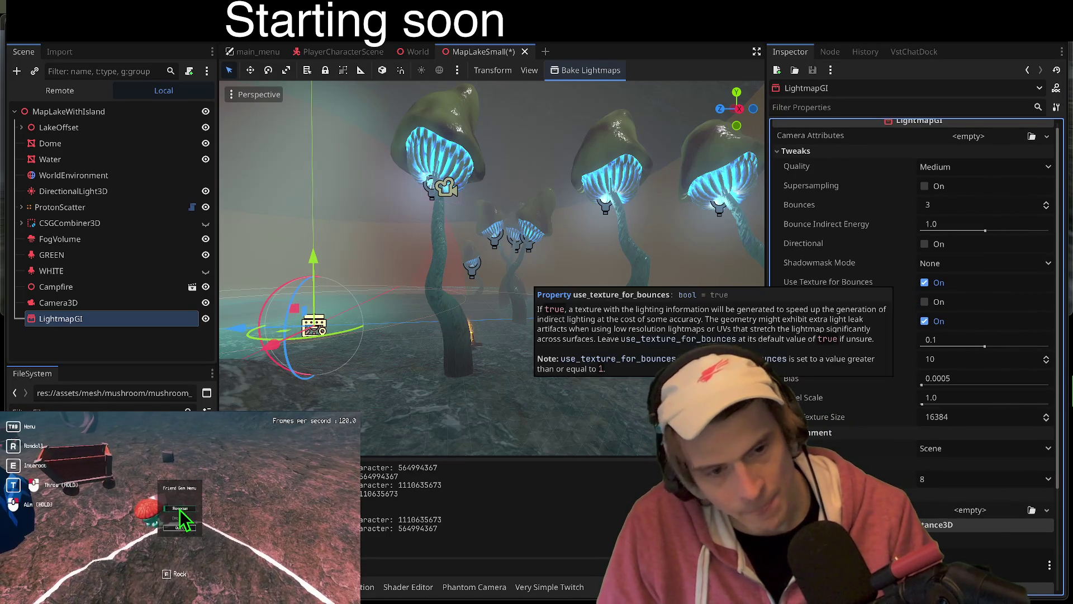
pyautogui.scroll(-1, 991, 370)
pyautogui.scroll(-3, 991, 370)
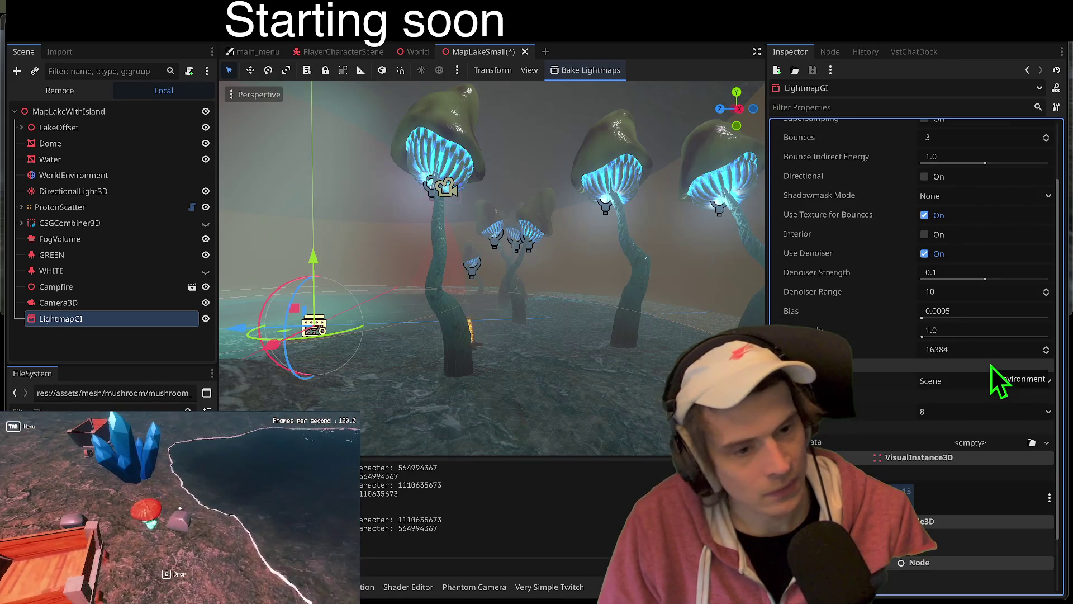
# Step: Keep Environment Mode as Scene, save the scene, and start Bake Lightmaps
pyautogui.click(975, 374)
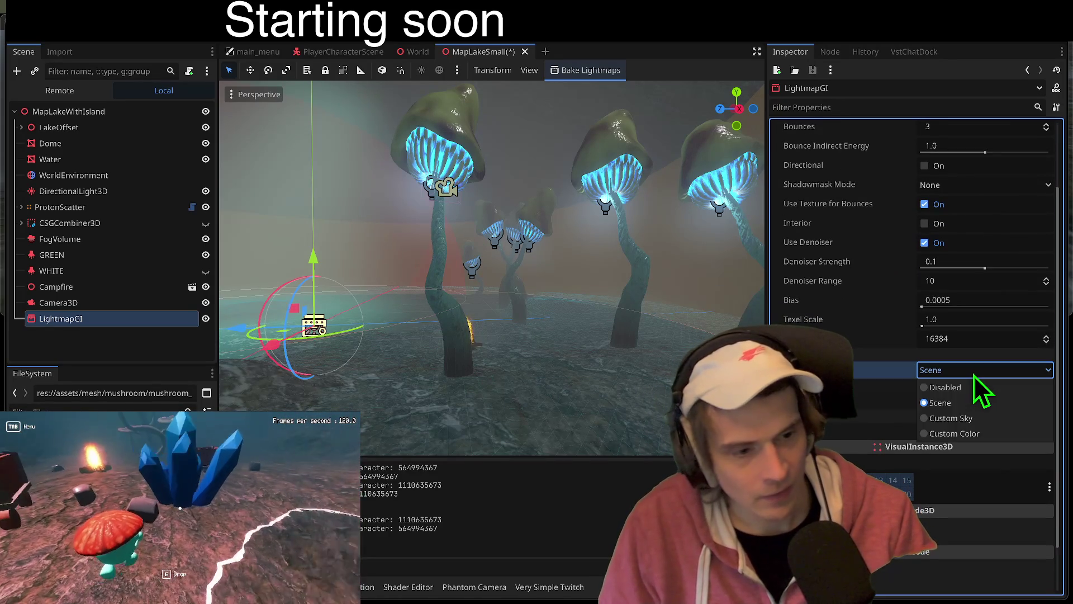
pyautogui.click(975, 375)
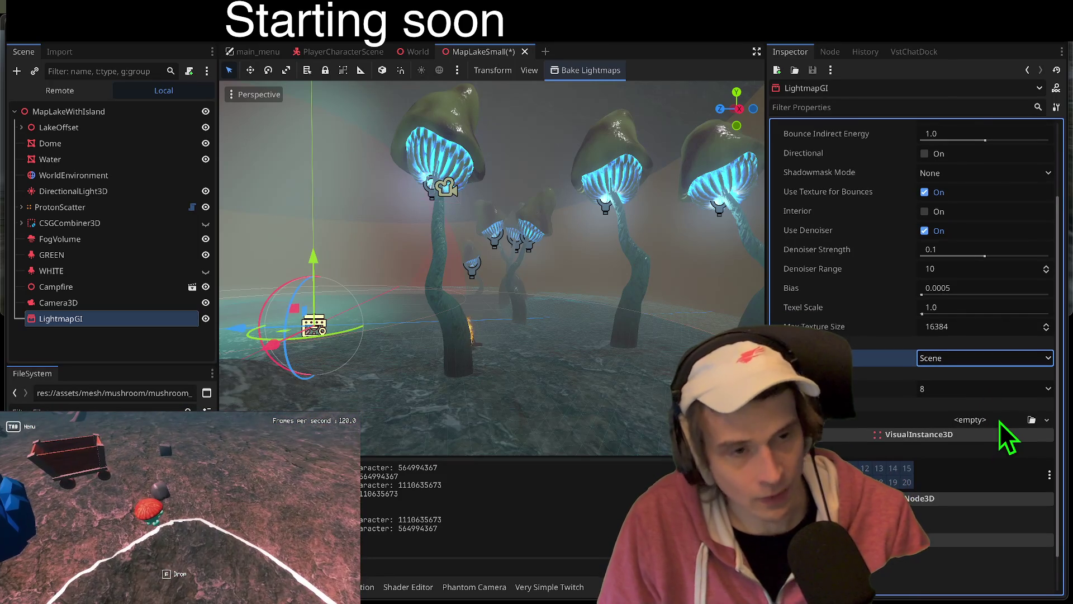
pyautogui.scroll(3, 1000, 421)
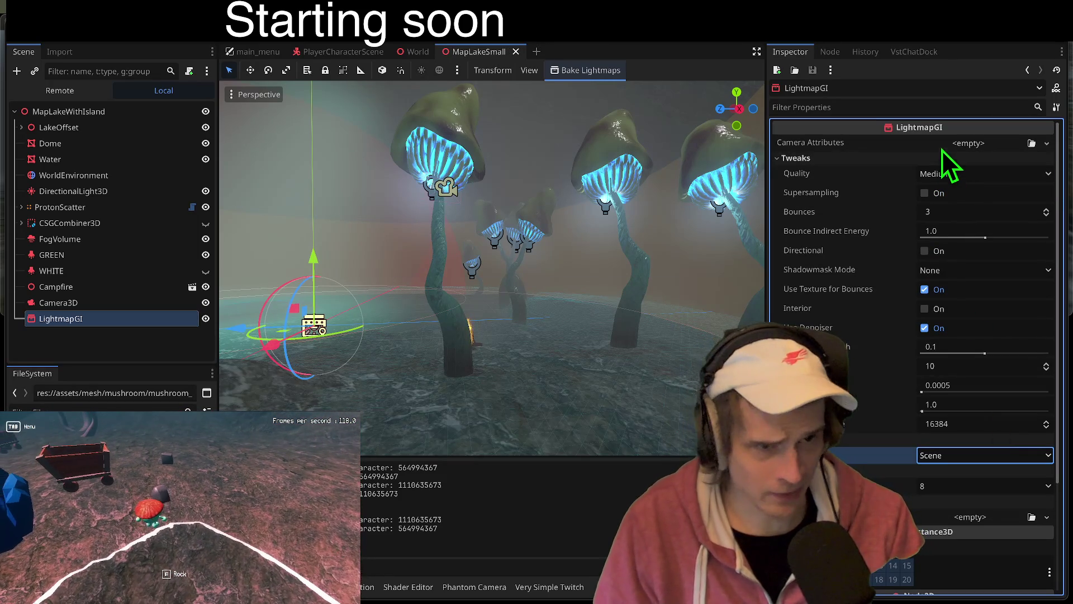
pyautogui.hotkey('ctrl', 's')
pyautogui.click(586, 71)
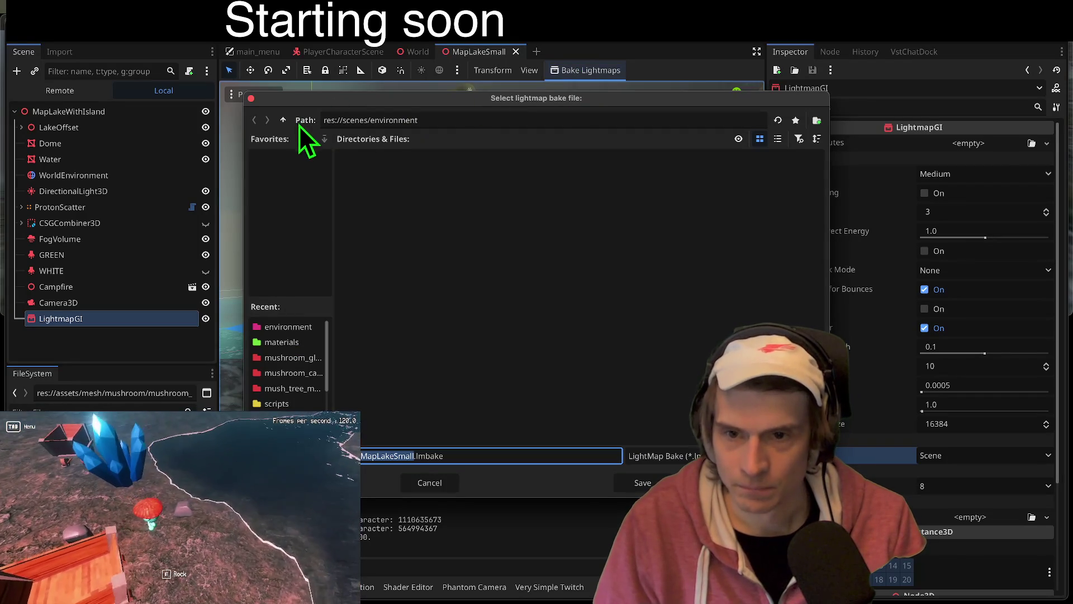
# Step: Save the bake file as MapLakeSmall.lmbake in res://scenes/environment
pyautogui.click(642, 490)
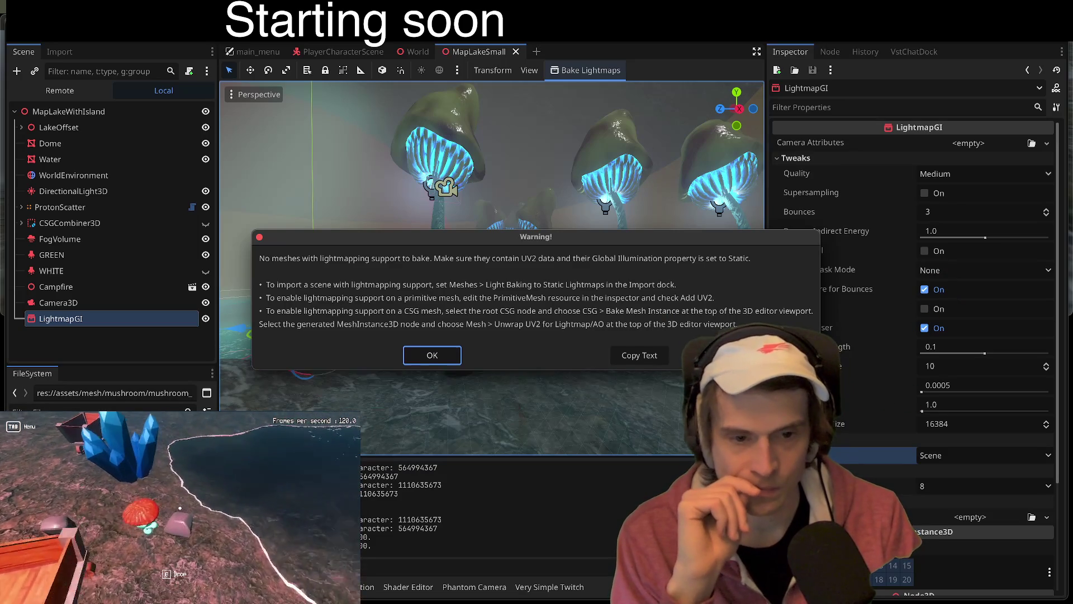
pyautogui.moveTo(545, 241)
pyautogui.mouseDown()
pyautogui.moveTo(522, 246)
pyautogui.moveTo(511, 230)
pyautogui.moveTo(501, 259)
pyautogui.moveTo(447, 272)
pyautogui.moveTo(465, 273)
pyautogui.moveTo(452, 269)
pyautogui.moveTo(457, 256)
pyautogui.moveTo(431, 317)
pyautogui.moveTo(434, 303)
pyautogui.mouseUp()
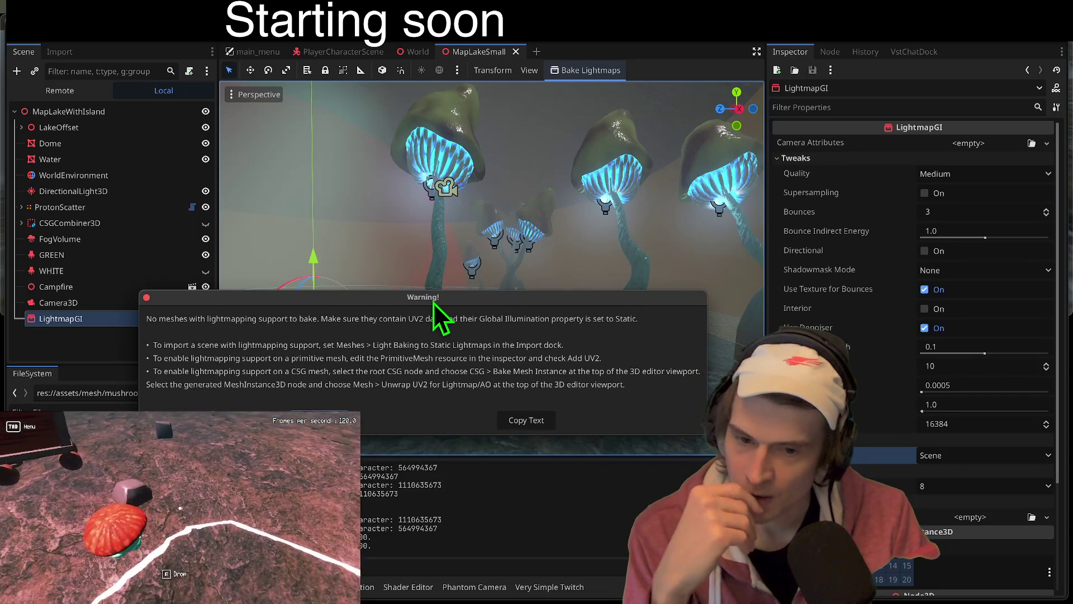
pyautogui.moveTo(434, 303)
pyautogui.mouseDown()
pyautogui.moveTo(431, 312)
pyautogui.moveTo(448, 291)
pyautogui.moveTo(458, 308)
pyautogui.moveTo(473, 274)
pyautogui.moveTo(428, 279)
pyautogui.mouseUp()
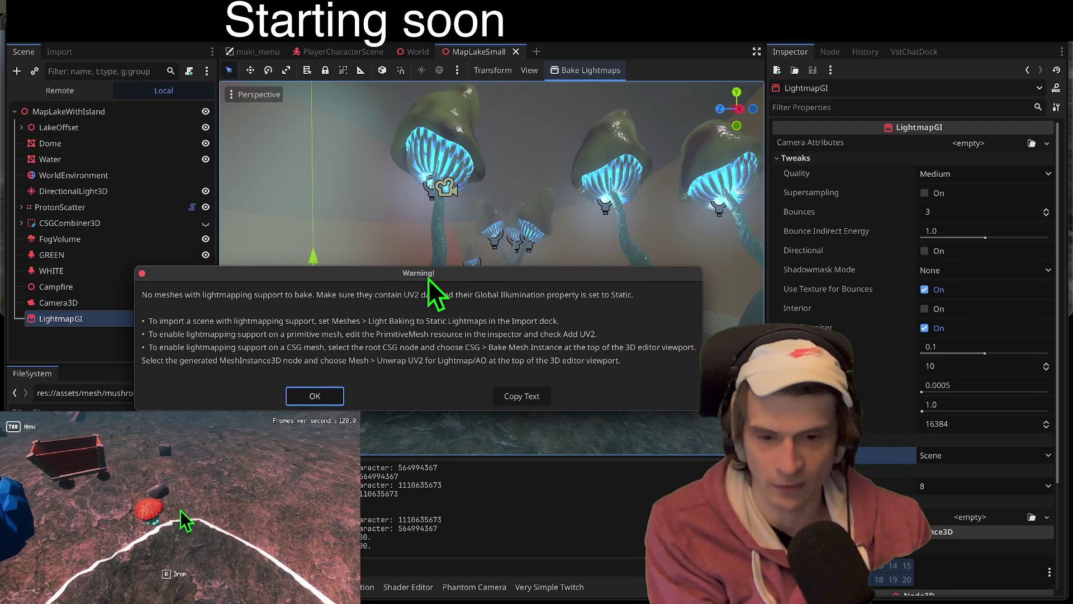
pyautogui.moveTo(697, 408); pyautogui.dragTo(705, 429)
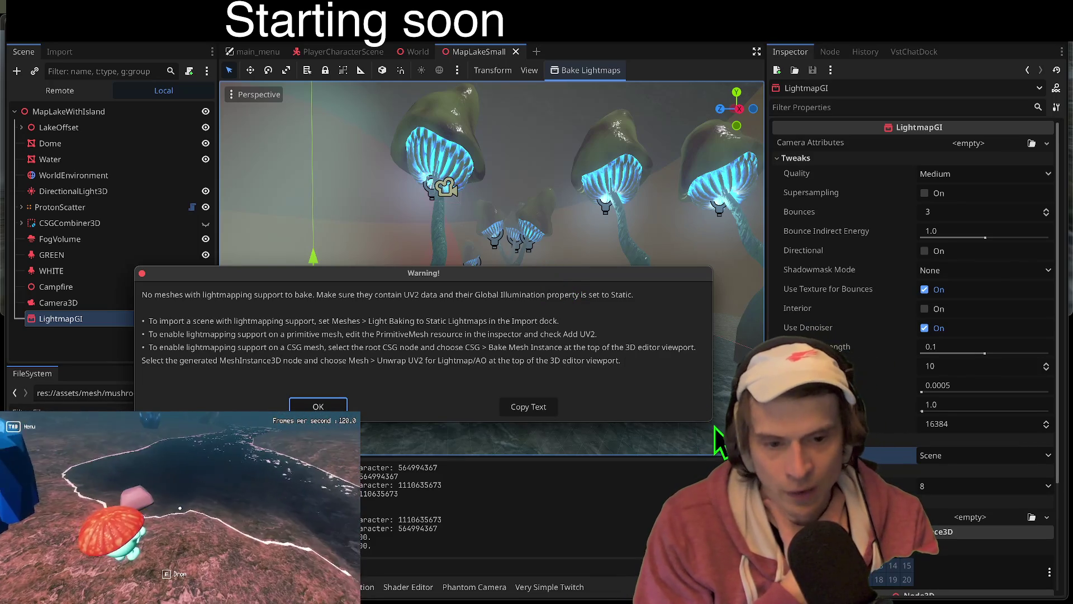
pyautogui.moveTo(708, 421); pyautogui.dragTo(697, 426)
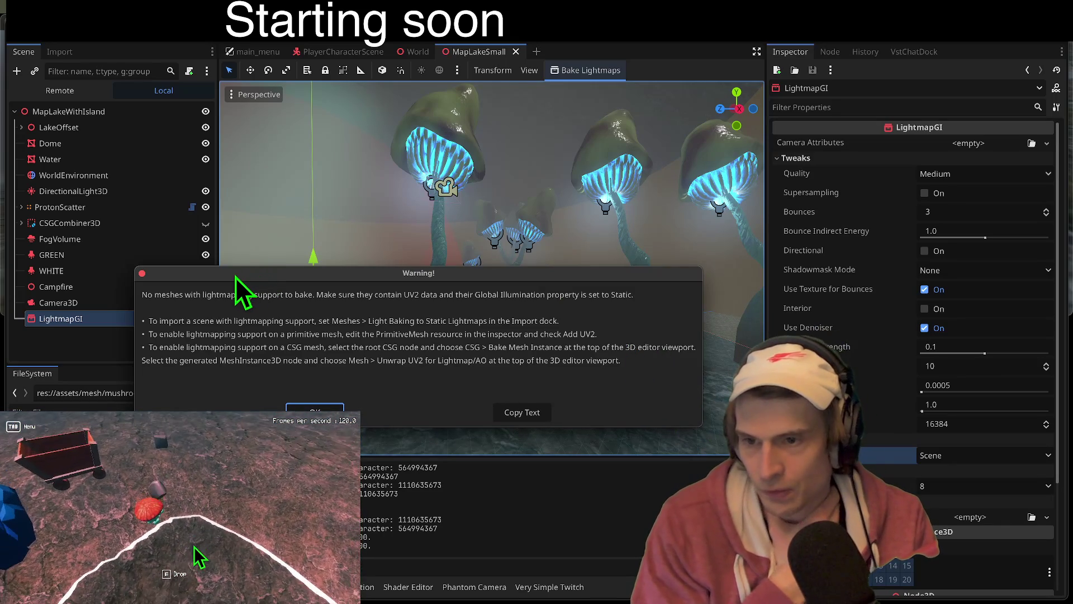
pyautogui.moveTo(236, 276); pyautogui.dragTo(245, 281)
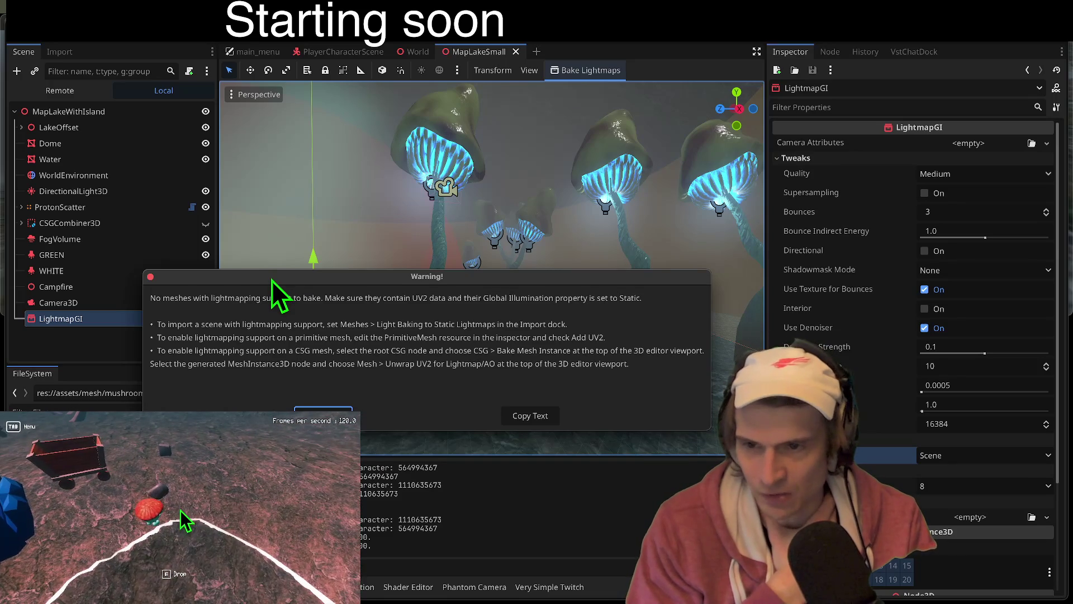
pyautogui.moveTo(273, 280); pyautogui.dragTo(274, 271)
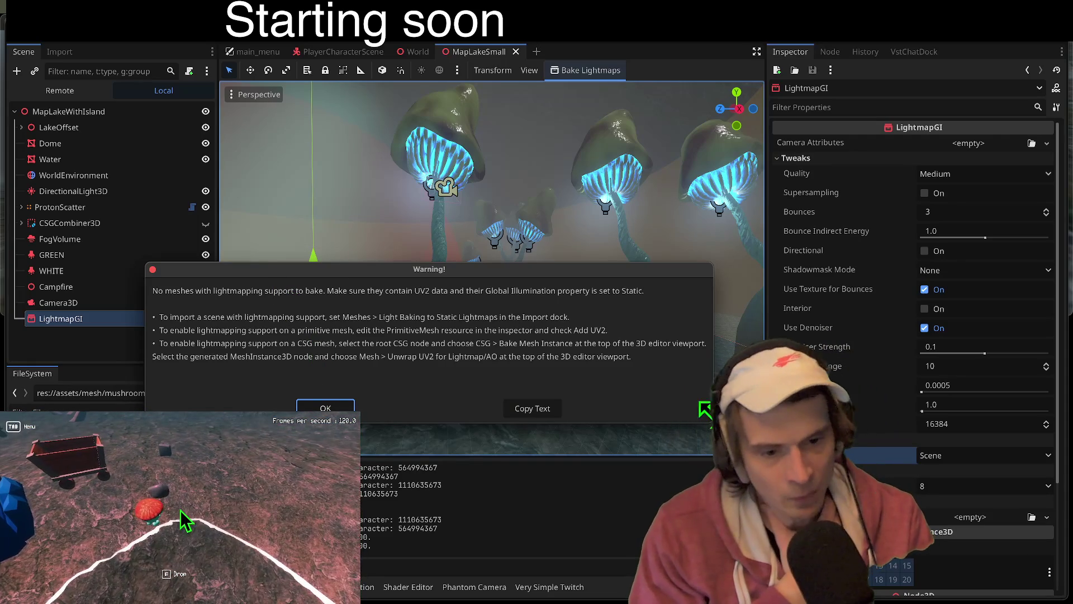
pyautogui.moveTo(710, 418); pyautogui.dragTo(710, 408)
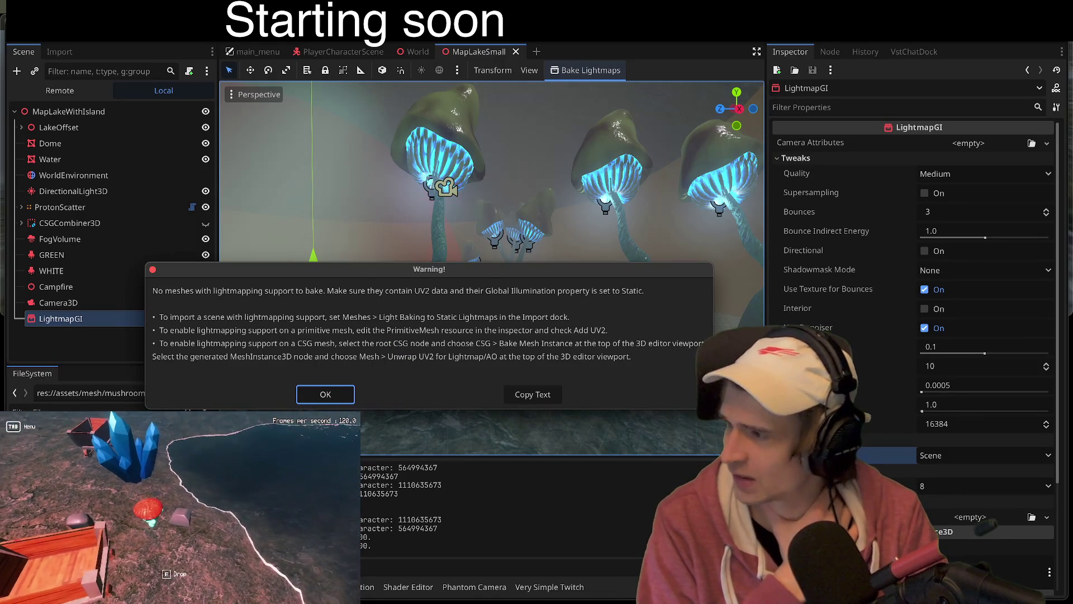
pyautogui.moveTo(503, 601)
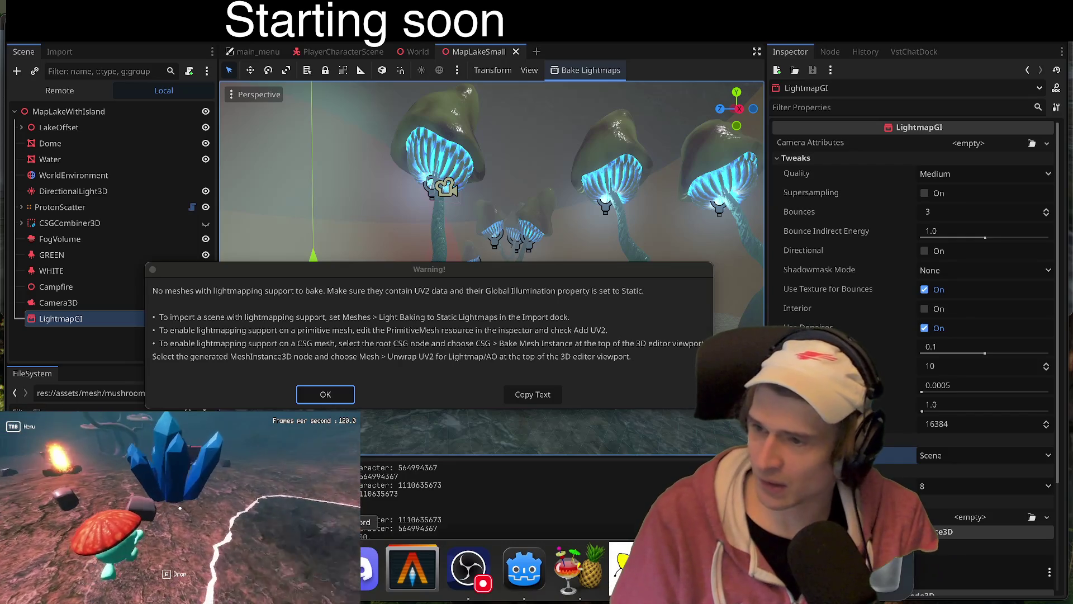
pyautogui.press('super+Tab')
# Step: Search the web for 'bevy engine' in a new tab and open bevy.org
pyautogui.press('super+t')
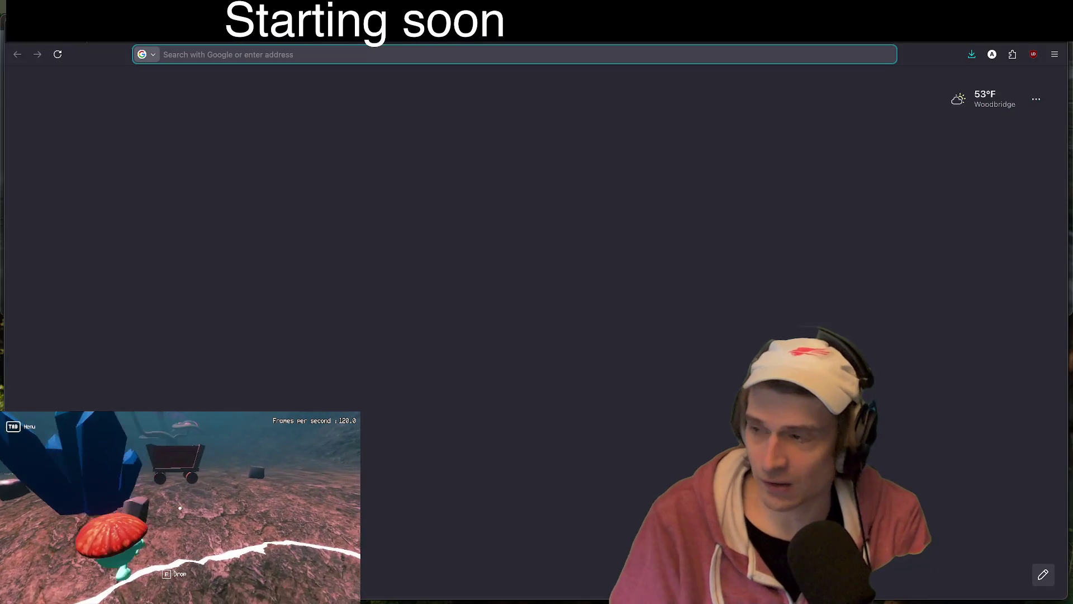
pyautogui.write('bev')
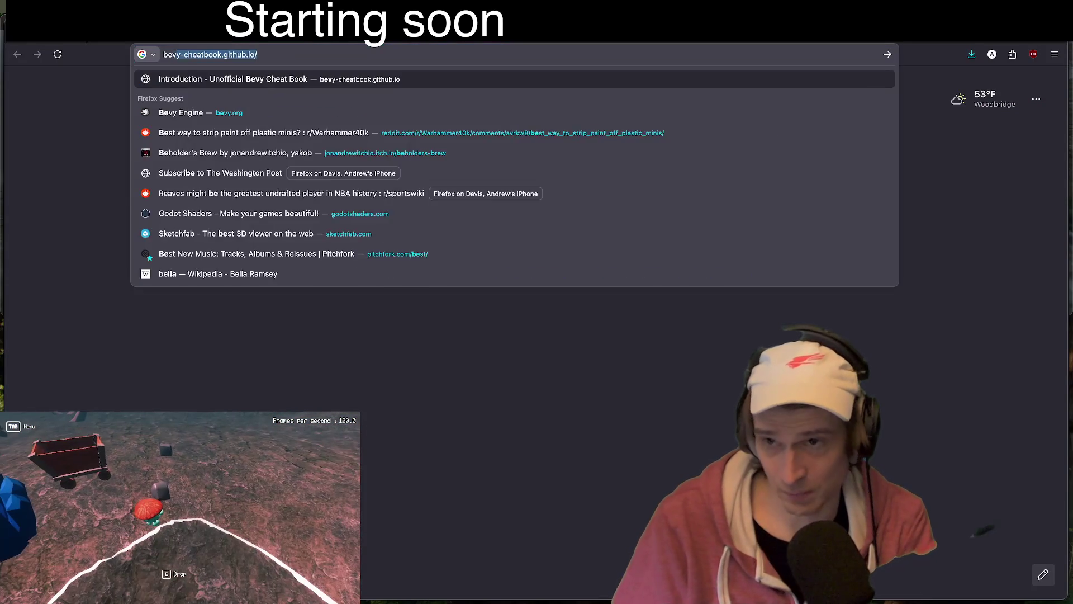
pyautogui.write('y engine')
pyautogui.press('Return')
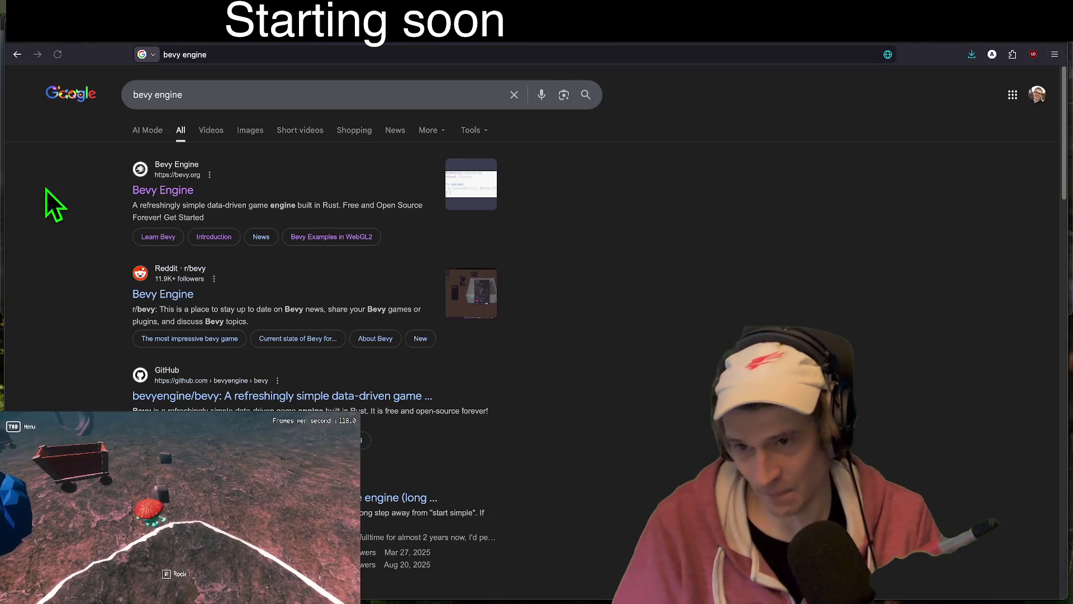
pyautogui.click(150, 193)
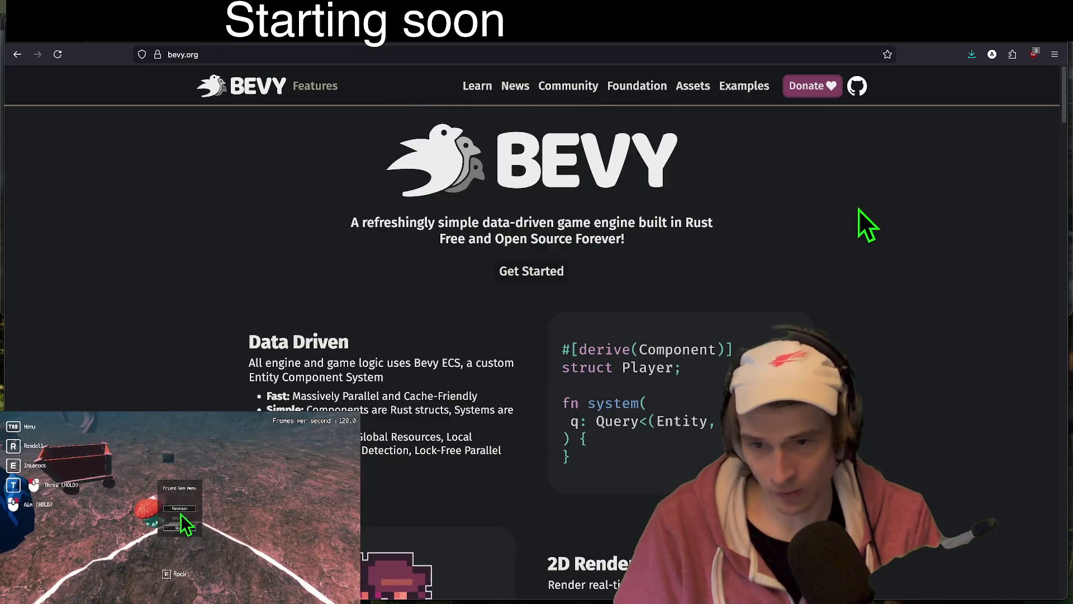
pyautogui.scroll(-10, 859, 209)
pyautogui.scroll(10, 894, 223)
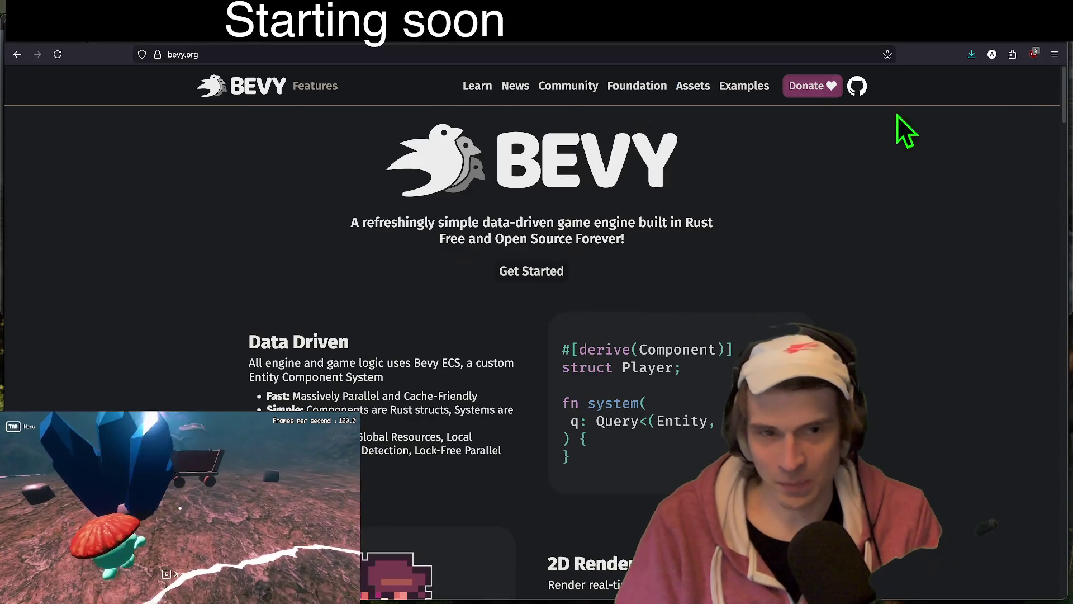
# Step: Open Bevy's Examples page and scroll through the User Interface examples
pyautogui.click(744, 85)
pyautogui.scroll(-1, 520, 386)
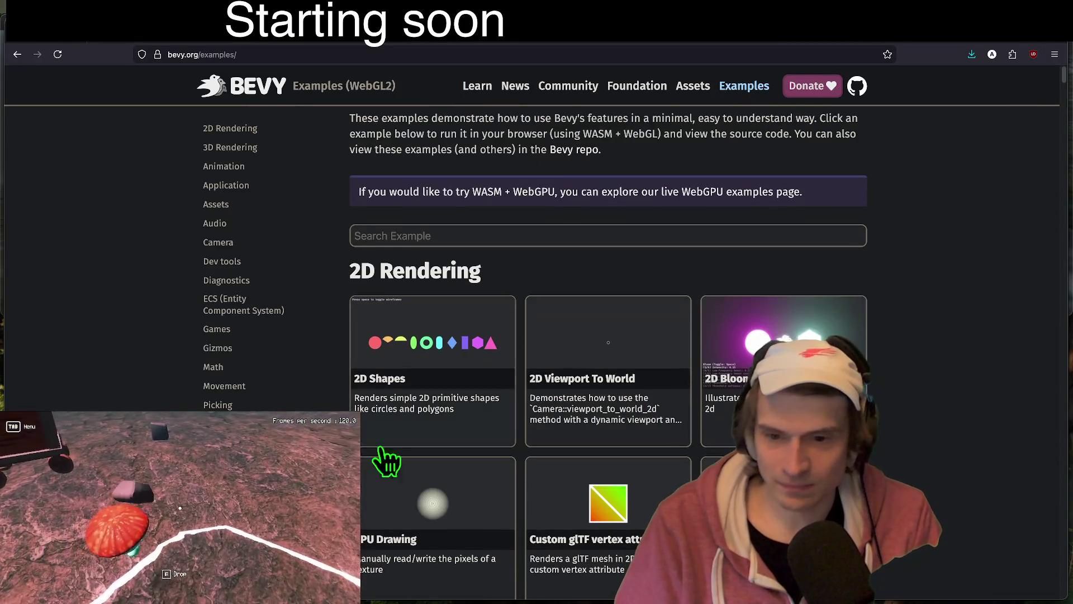
pyautogui.scroll(-8, 517, 384)
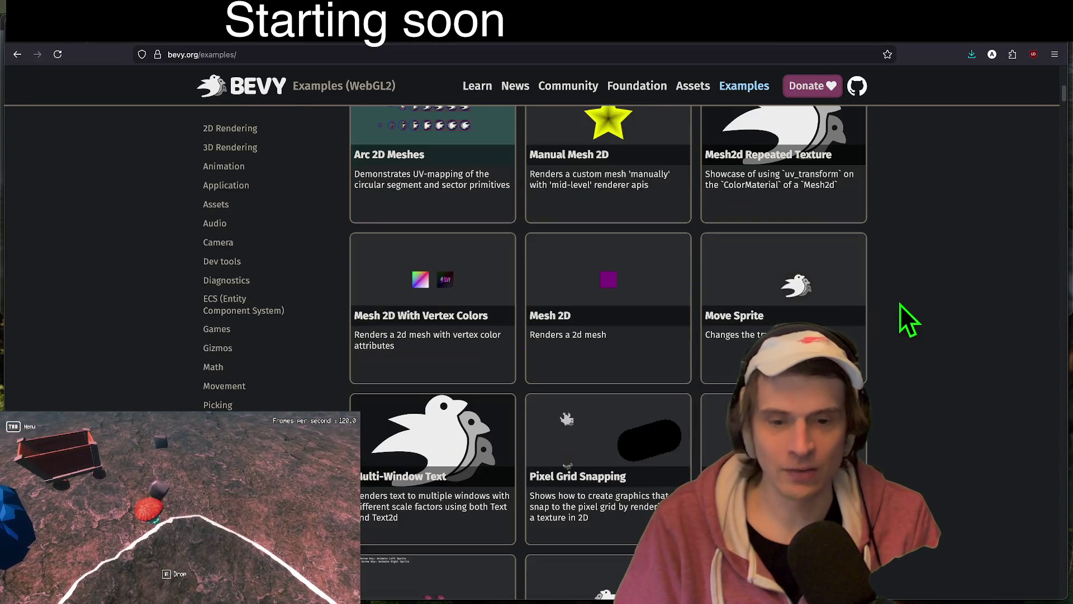
pyautogui.scroll(10, 906, 318)
pyautogui.rightClick(867, 329)
pyautogui.press('Escape')
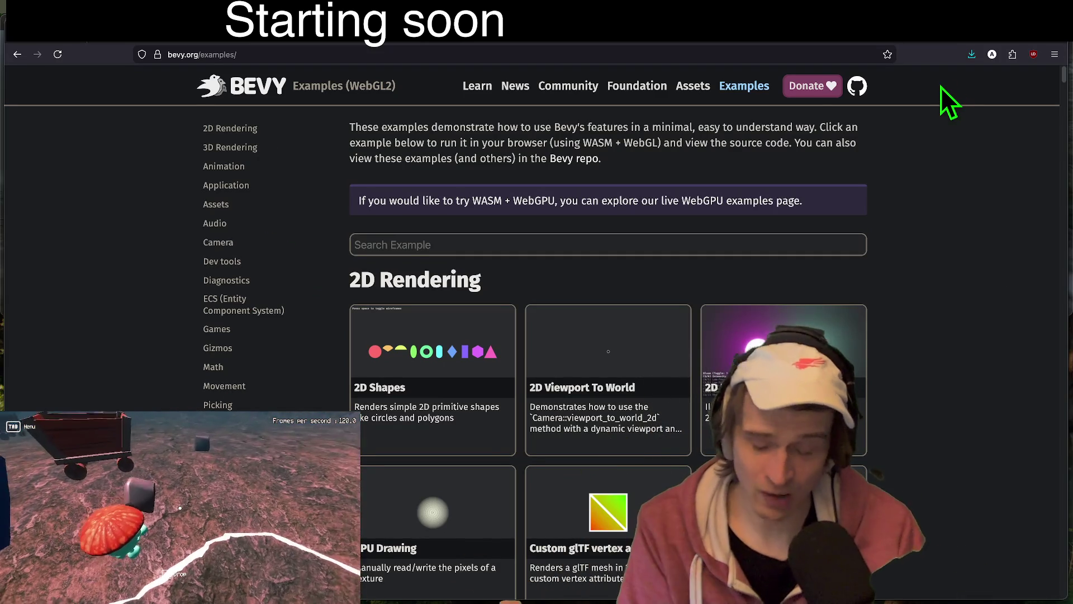
pyautogui.click(220, 557)
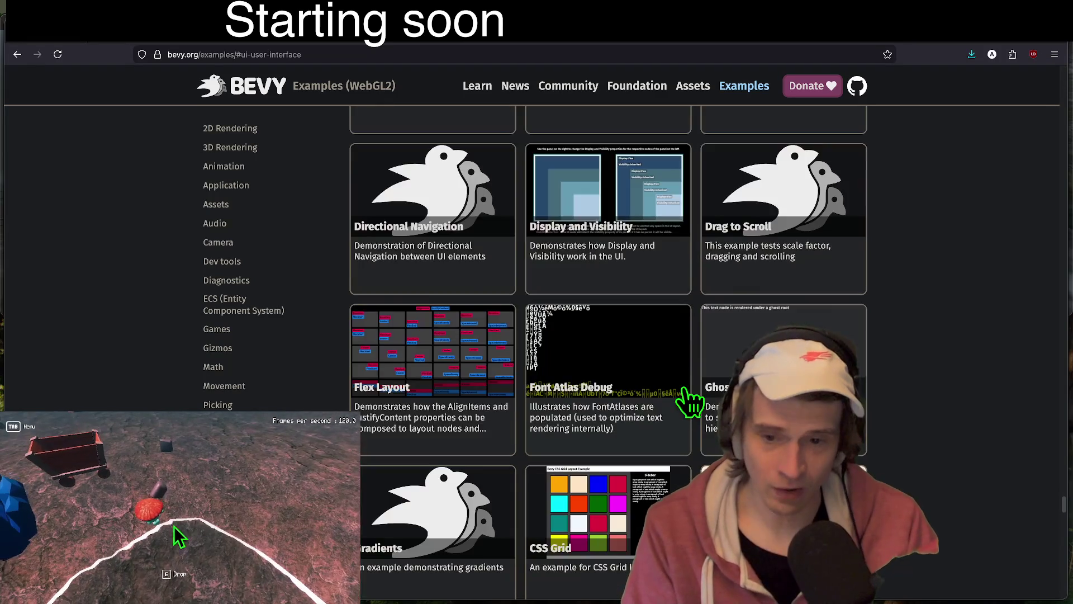
pyautogui.scroll(-5, 911, 367)
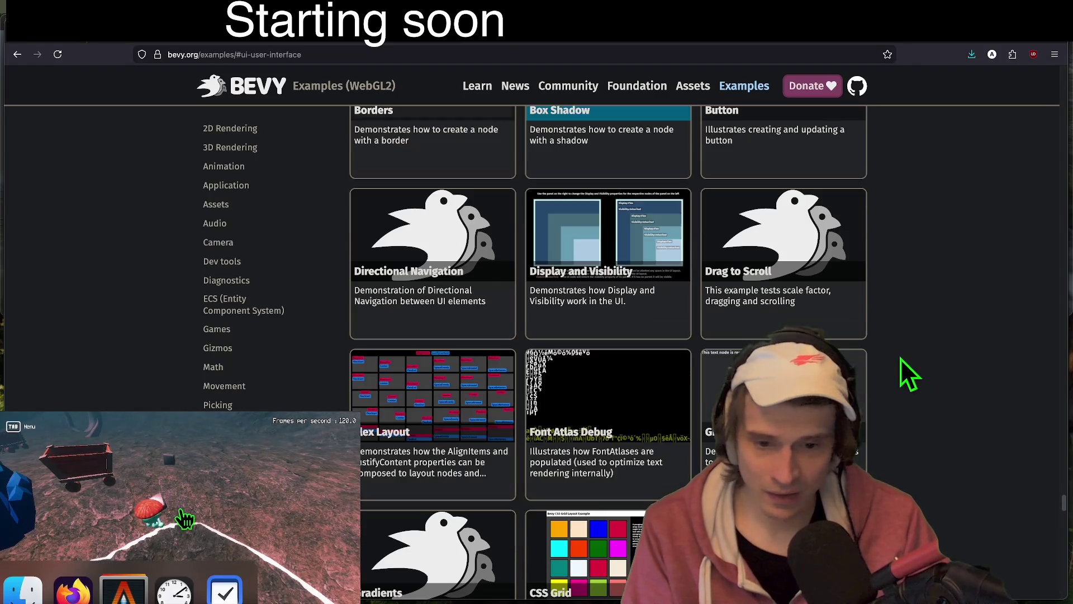
pyautogui.scroll(-5, 545, 391)
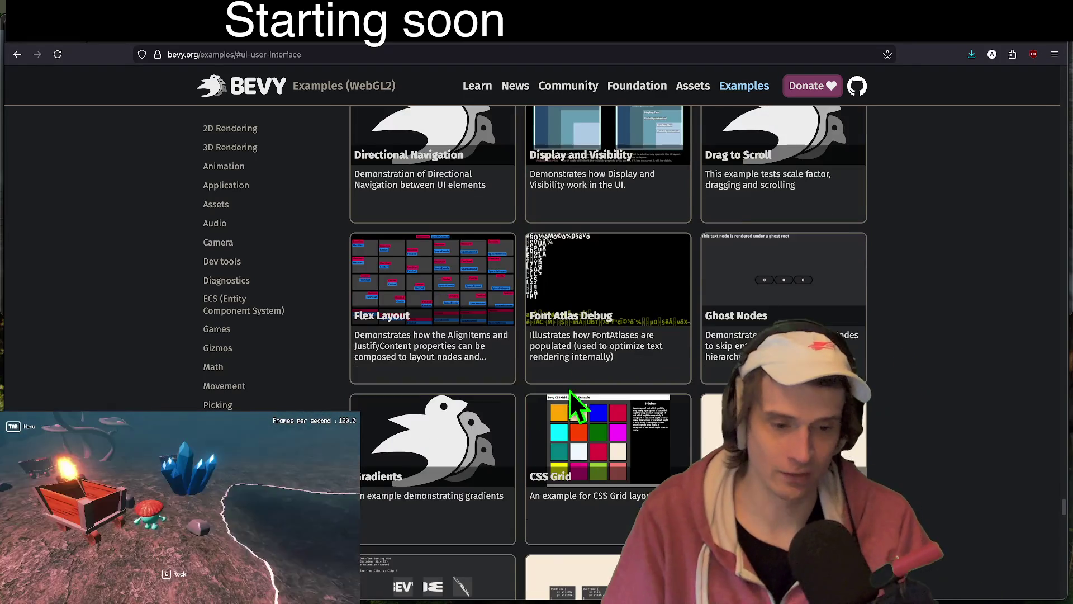
pyautogui.scroll(-3, 970, 428)
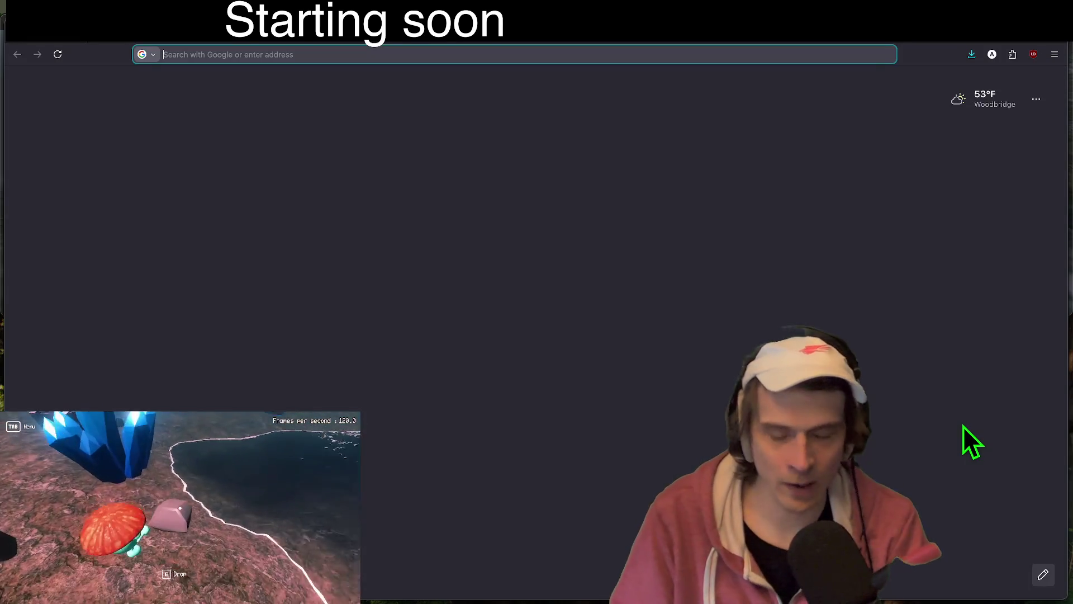
# Step: Search Google for 'ice rust gui' in a new tab and open the iced GitHub repository
pyautogui.scroll(5, 963, 427)
pyautogui.hotkey('ctrl', 't')
pyautogui.write('ice ')
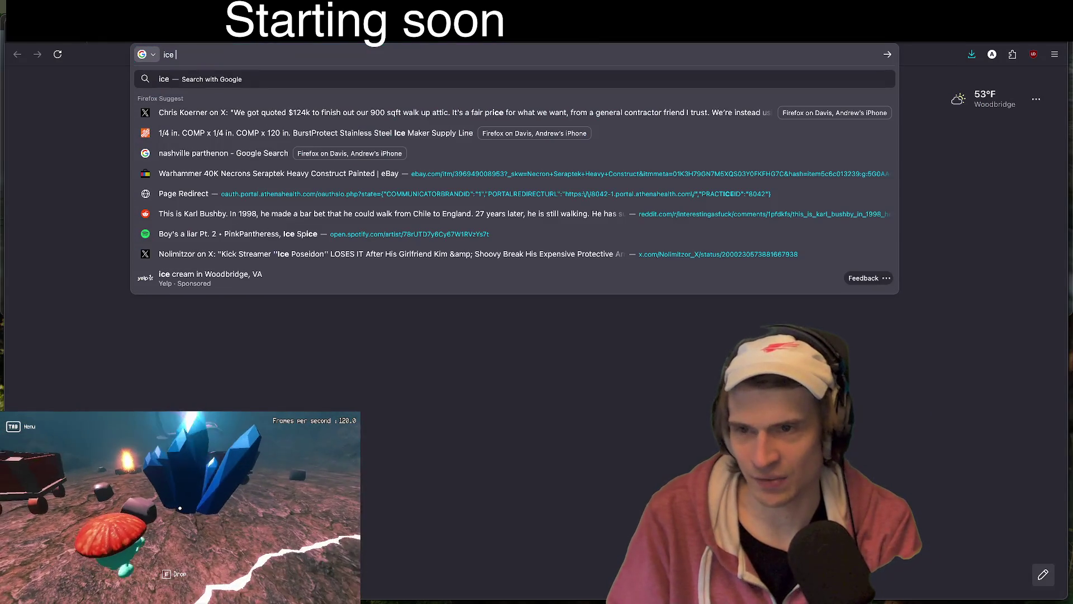
pyautogui.write('rust gui')
pyautogui.press('Return')
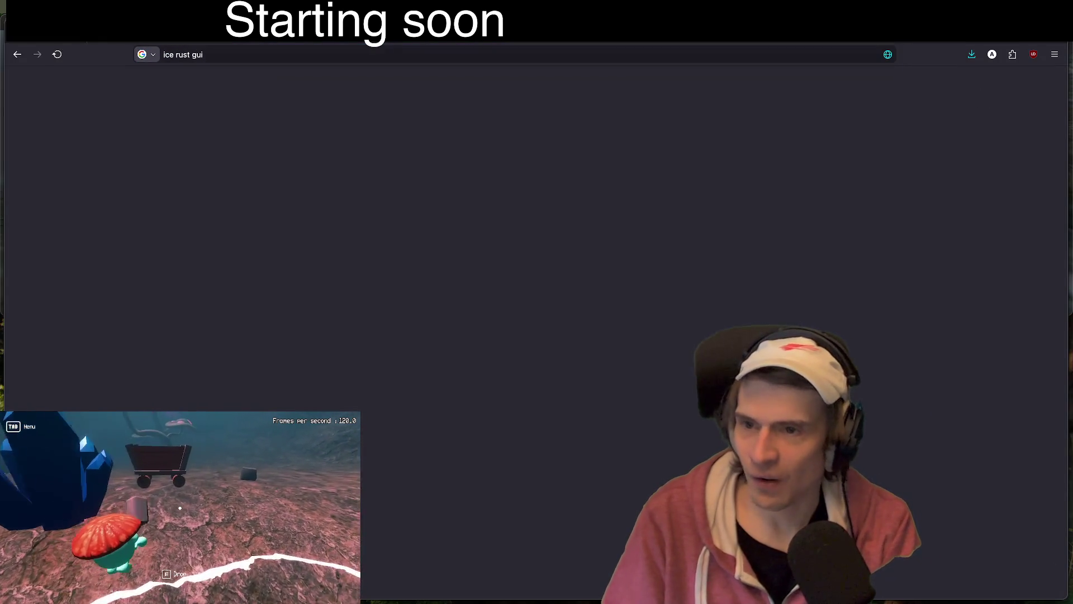
pyautogui.click(397, 415)
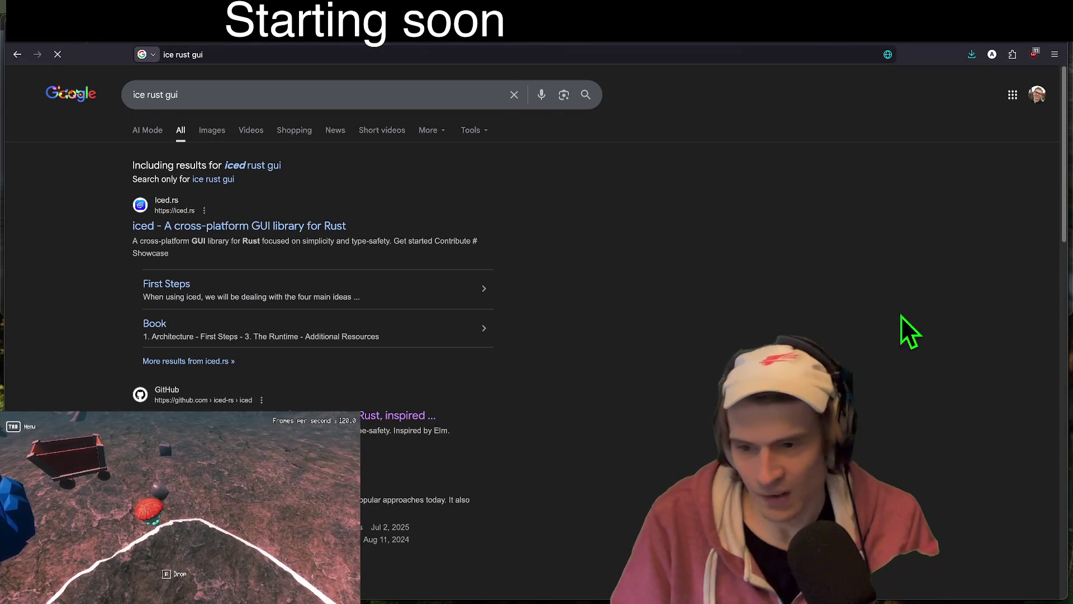
# Step: Read the counter example in the iced README, then return to the Bevy UI examples tab
pyautogui.scroll(-10, 705, 179)
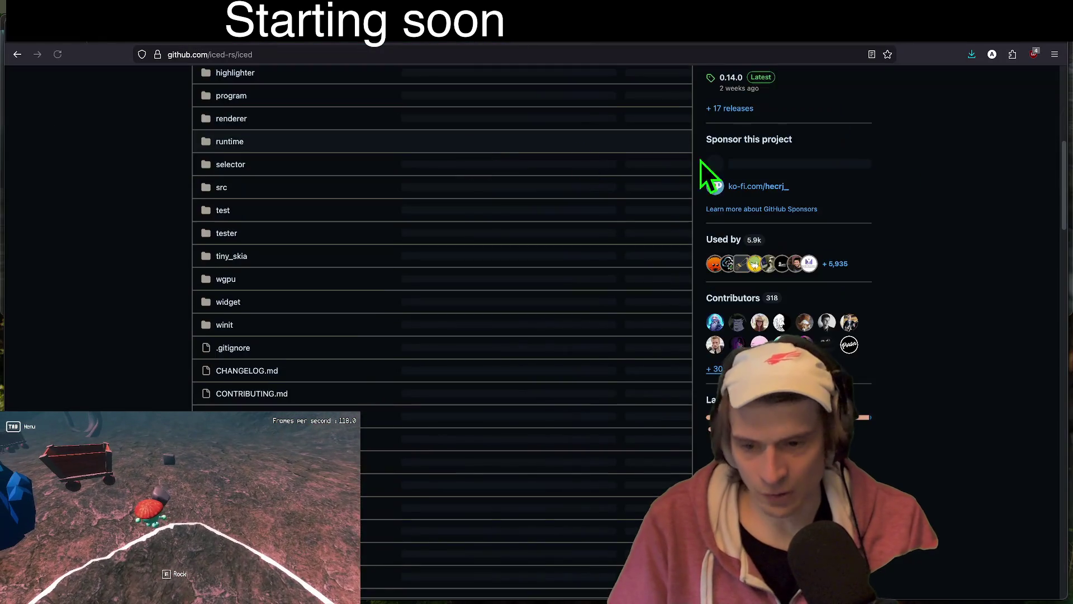
pyautogui.scroll(-9, 709, 196)
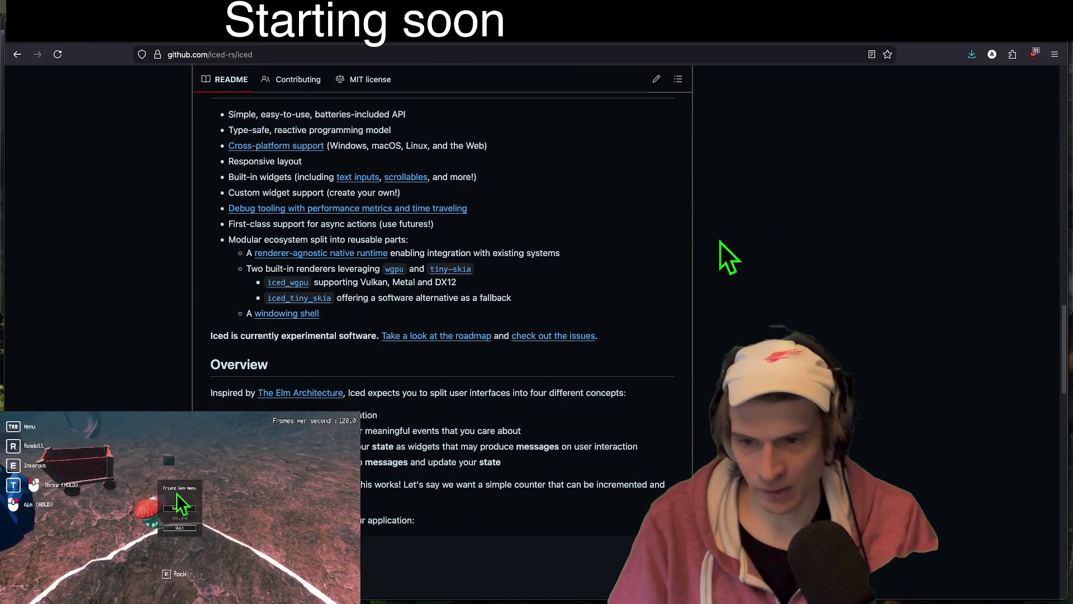
pyautogui.scroll(-6, 672, 204)
pyautogui.moveTo(219, 340); pyautogui.dragTo(293, 395)
pyautogui.click(383, 454)
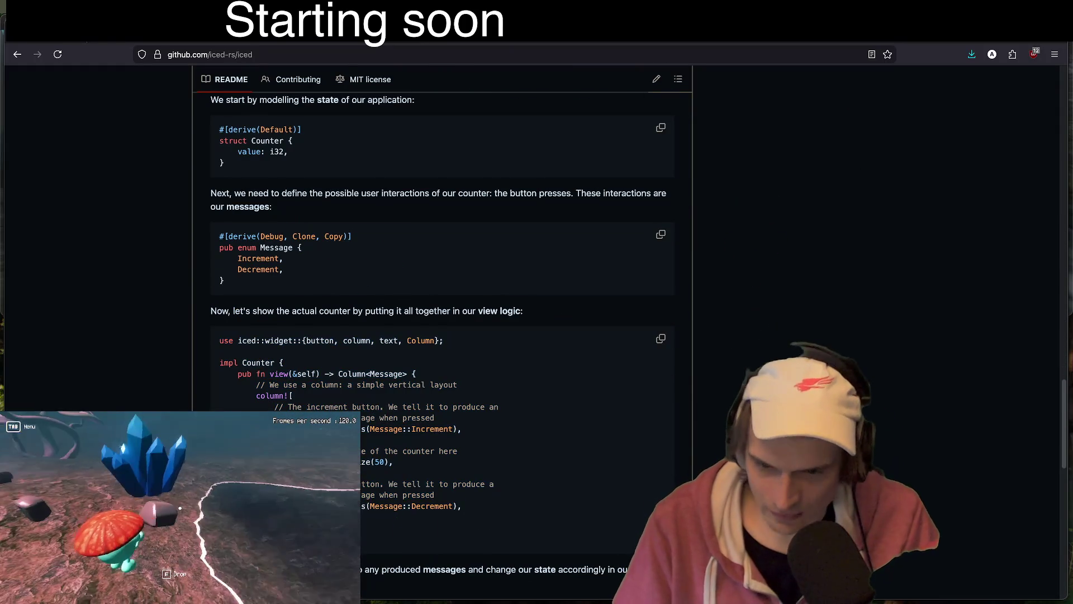
pyautogui.scroll(20, 702, 400)
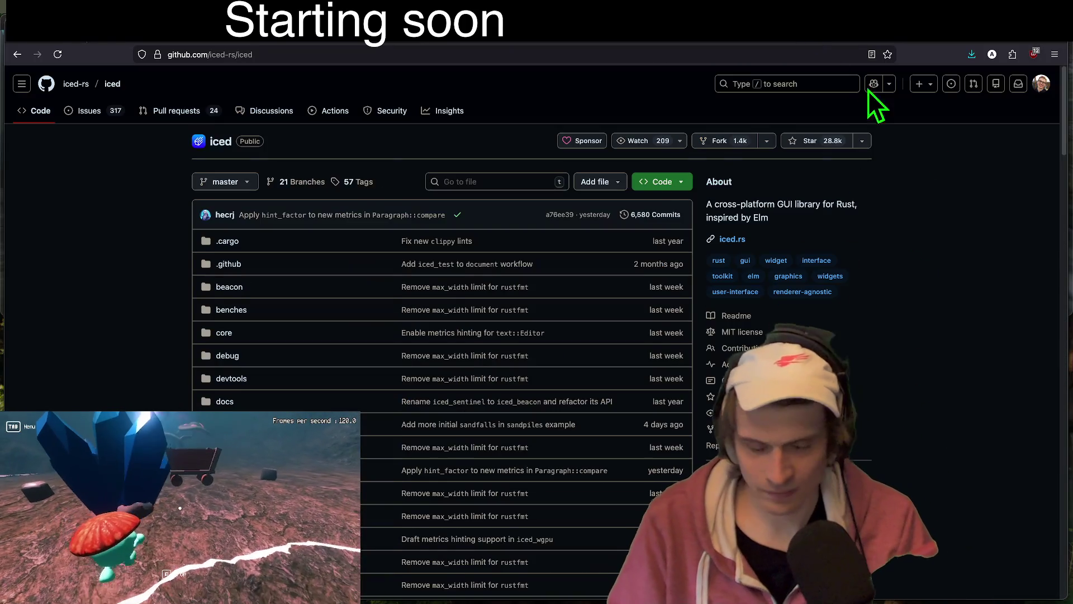
pyautogui.scroll(-7, 941, 168)
pyautogui.scroll(10, 931, 152)
pyautogui.hotkey('ctrl', 'Tab')
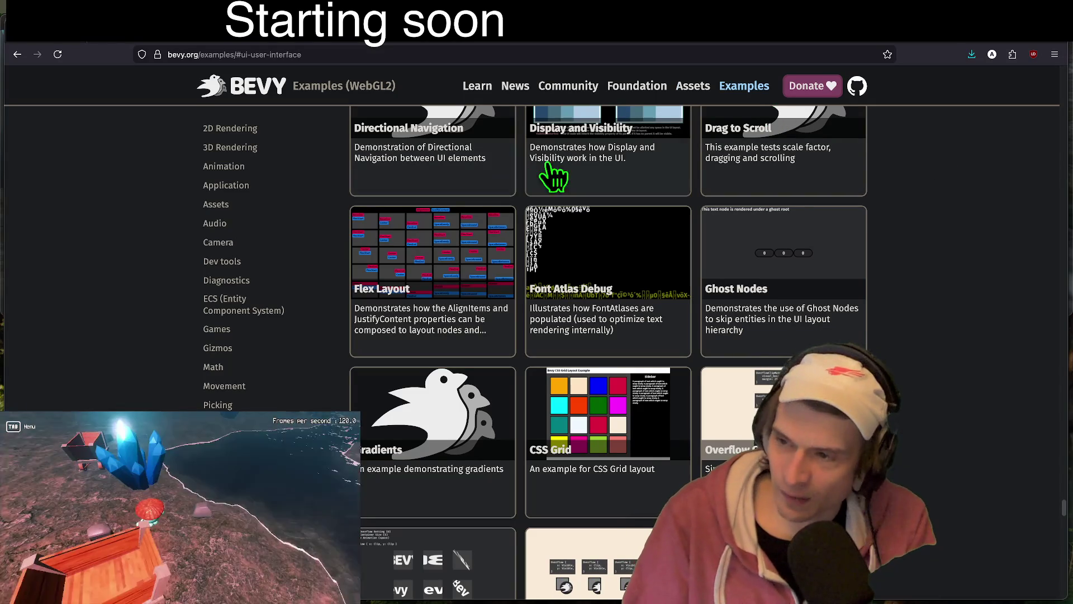
# Step: Open a link in a background tab and load the Reddit home page there
pyautogui.middleClick(122, 247)
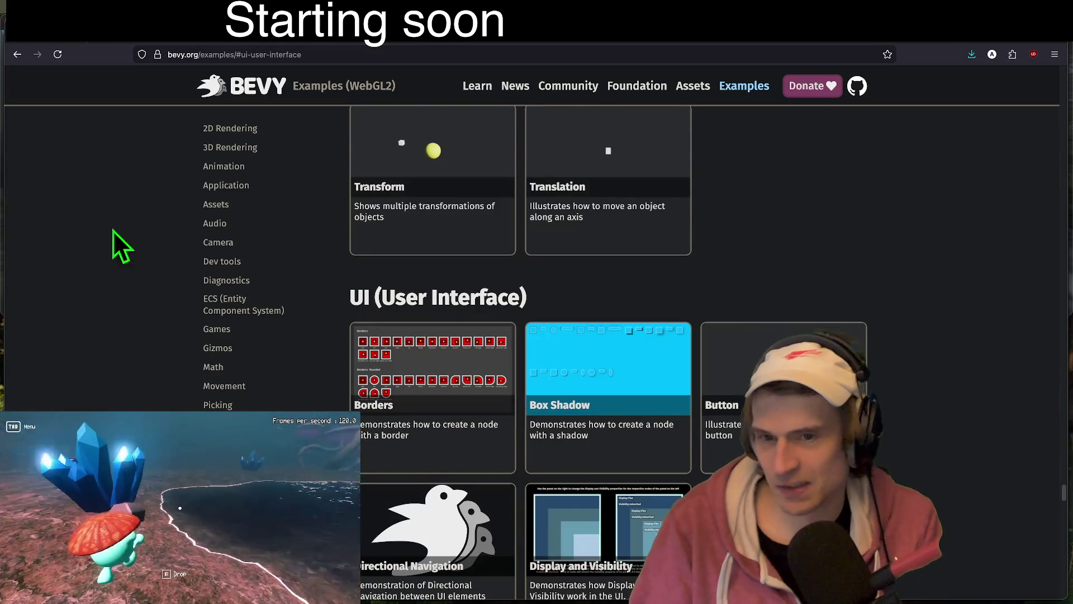
pyautogui.click(105, 191)
pyautogui.hotkey('ctrl', 'Tab')
pyautogui.hotkey('ctrl', 'Tab')
pyautogui.hotkey('ctrl', 'Tab')
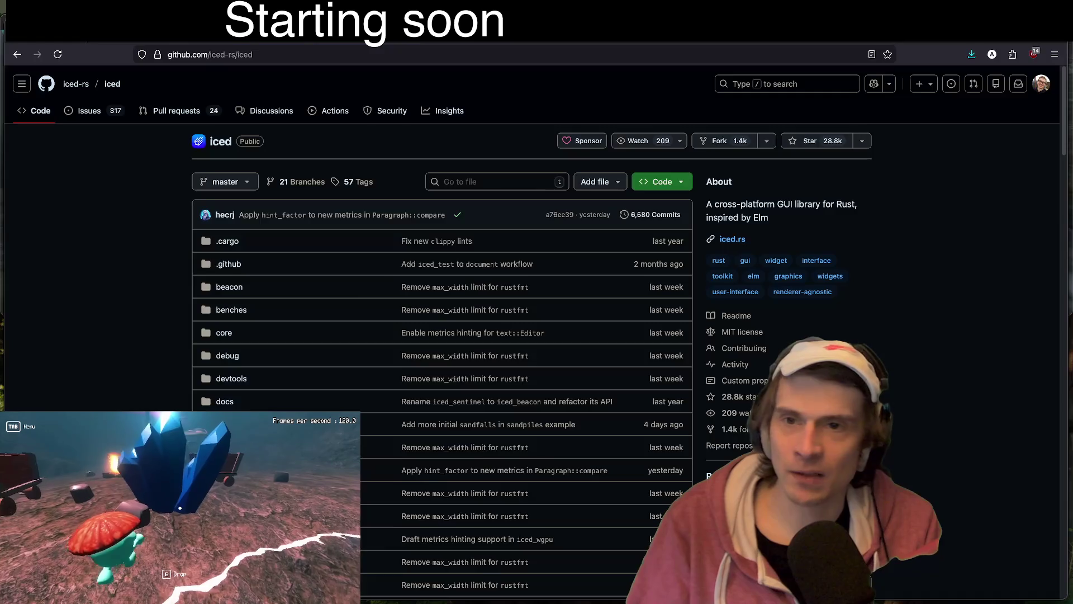
pyautogui.write('reddit')
pyautogui.press('Return')
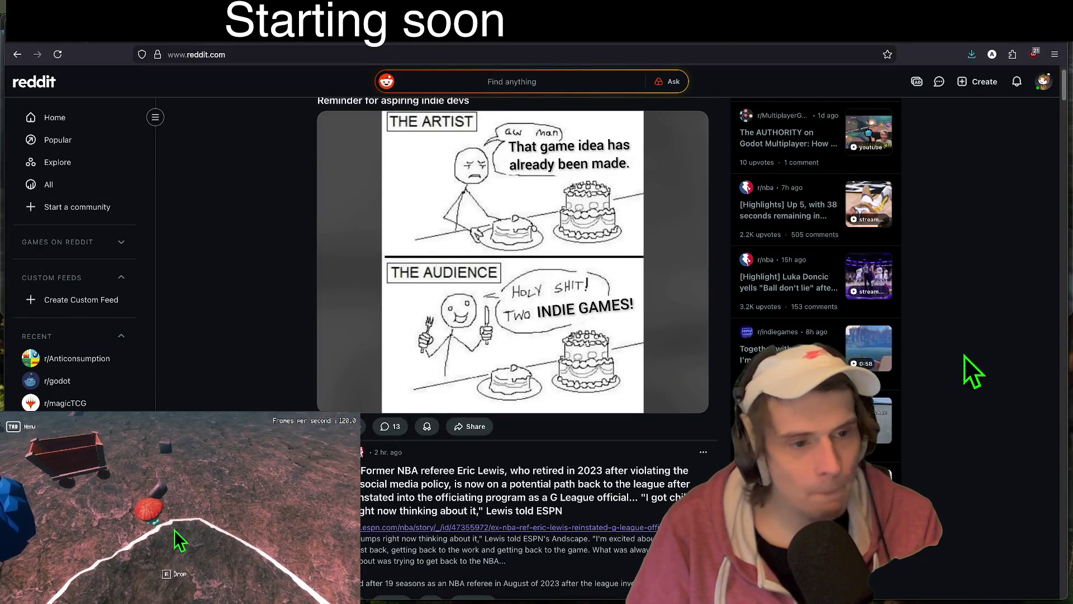
# Step: Run Google searches for 'bevy rust' and 'rust game dev' in fresh tabs
pyautogui.press('super+t')
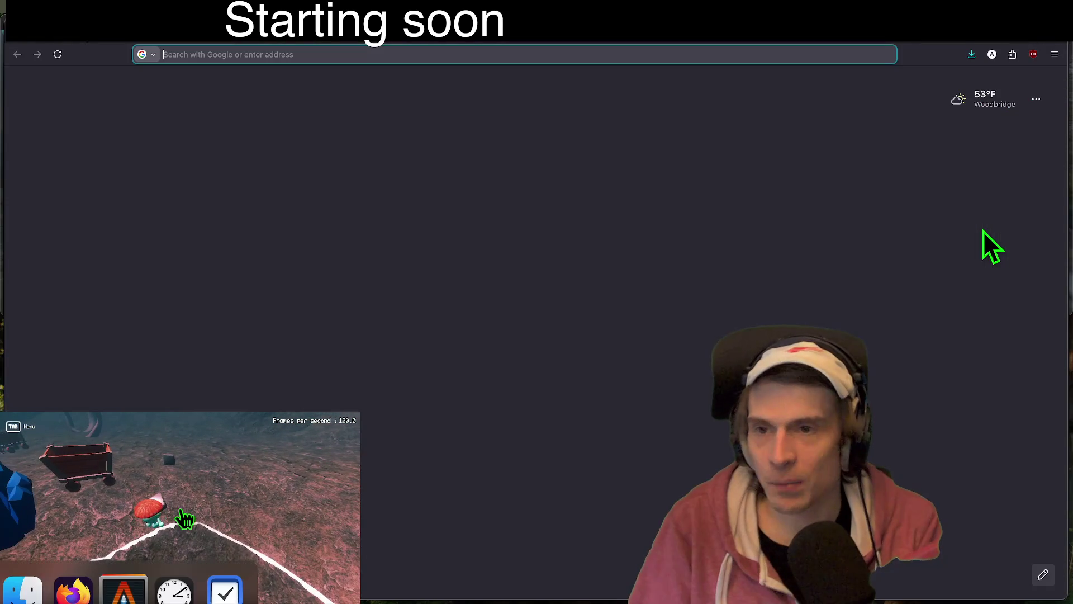
pyautogui.write('bevy rust')
pyautogui.press('Return')
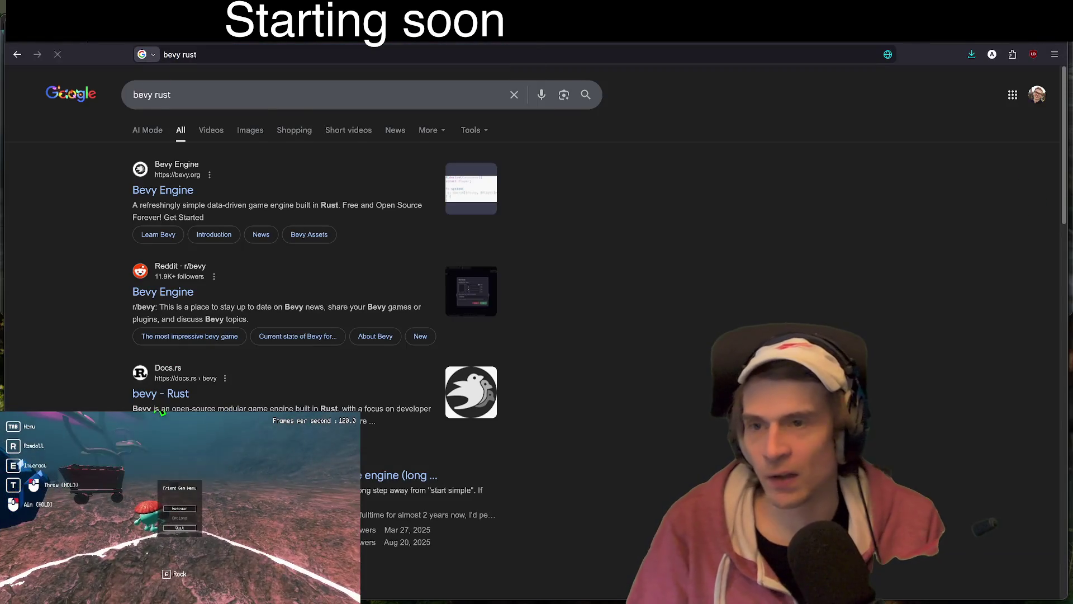
pyautogui.press('super+t')
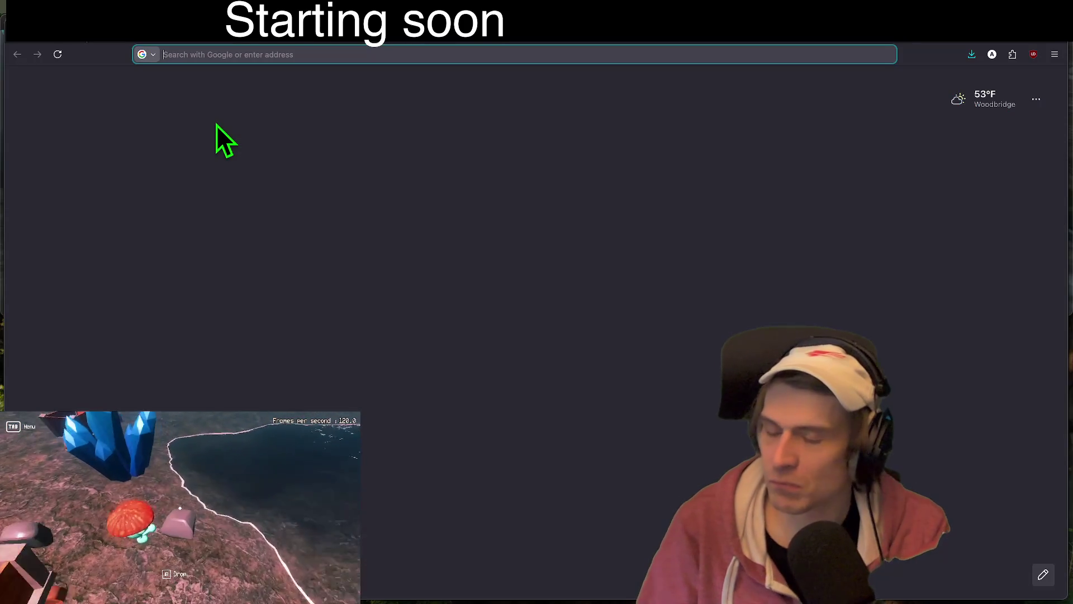
pyautogui.write('rust game de')
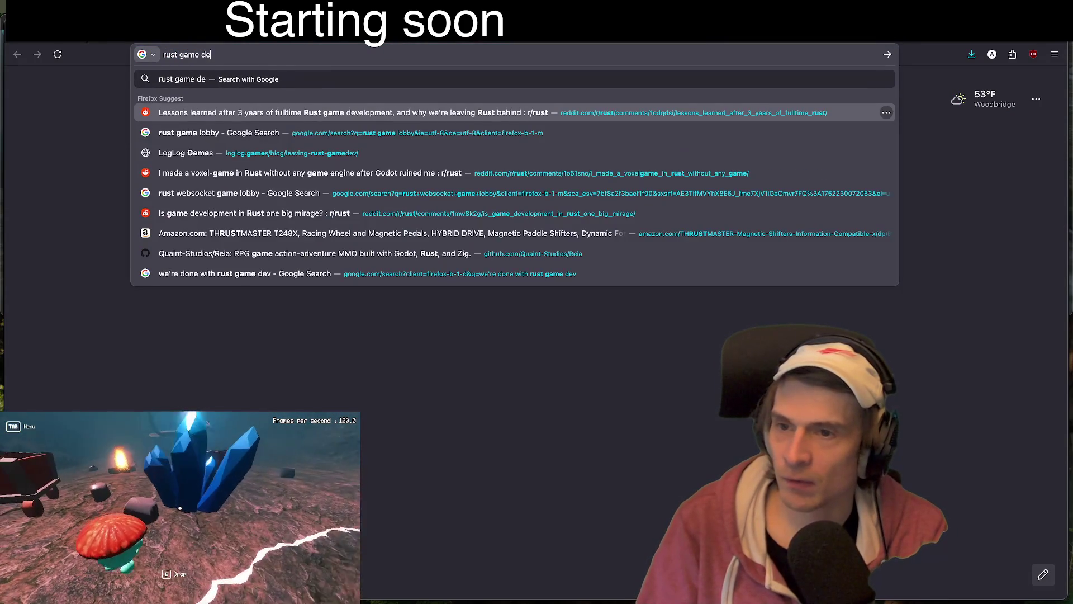
pyautogui.write('v')
pyautogui.press('Return')
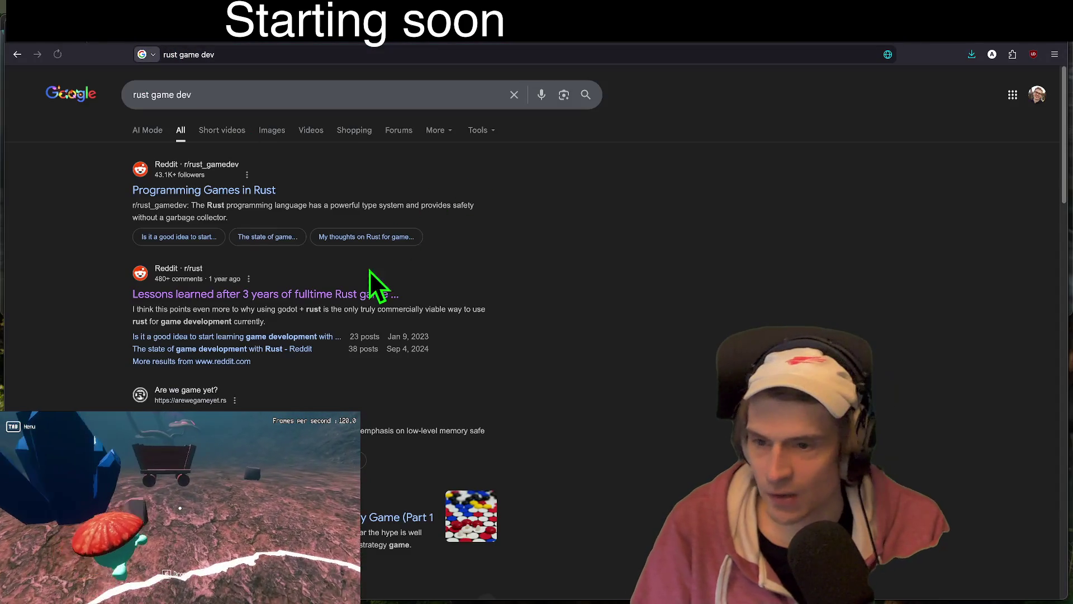
# Step: Open the 'Leaving Rust gamedev after 3 years' article at its rapid-prototyping section, then return to Godot
pyautogui.click(369, 272)
pyautogui.click(490, 210)
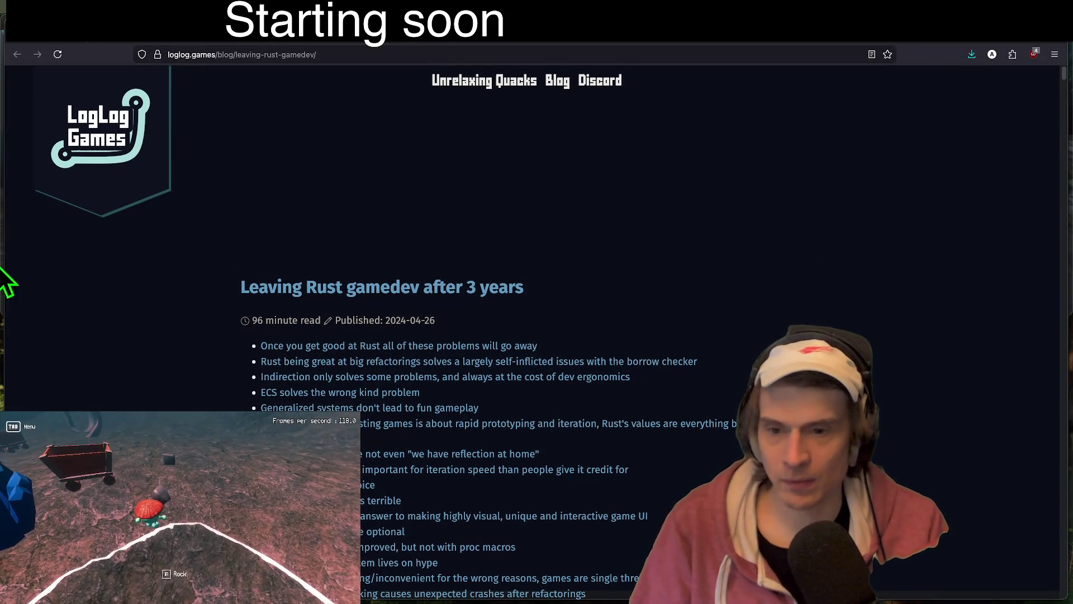
pyautogui.scroll(-1, 882, 287)
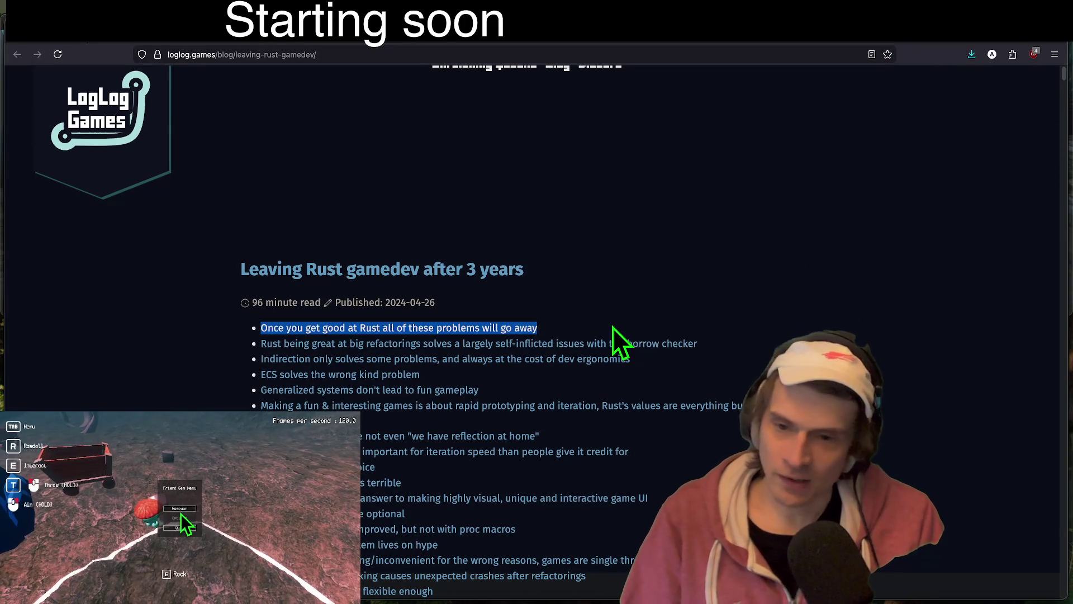
pyautogui.scroll(-1, 702, 317)
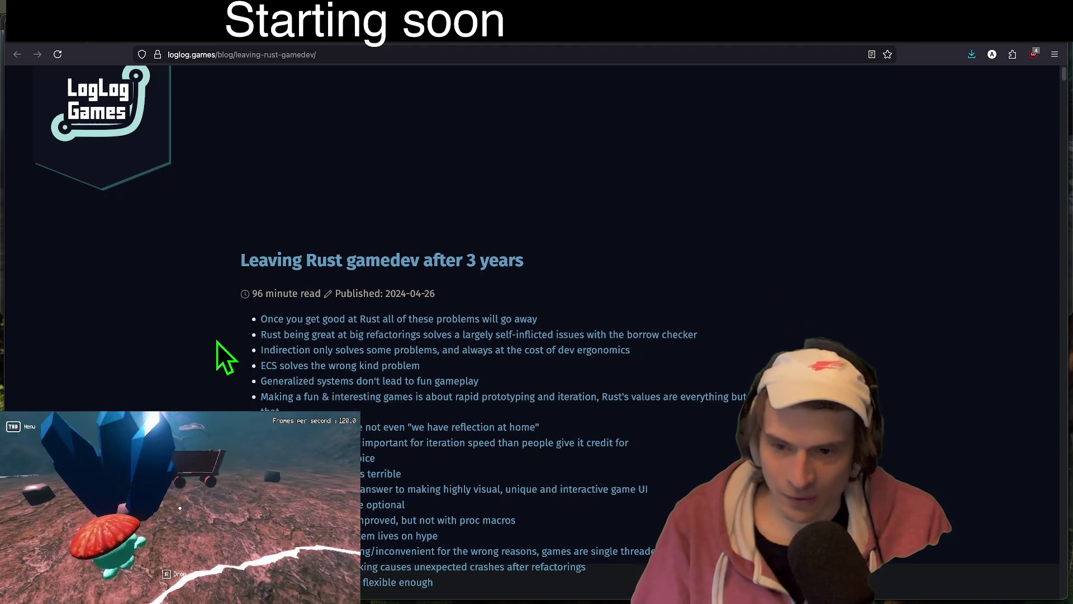
pyautogui.moveTo(218, 342); pyautogui.dragTo(700, 330)
pyautogui.click(757, 314)
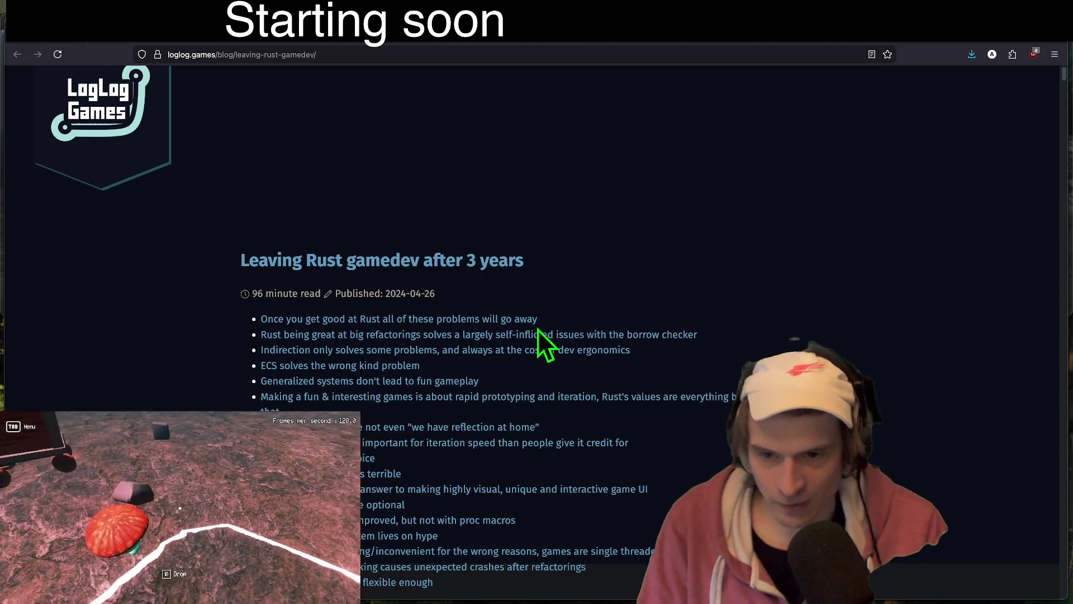
pyautogui.scroll(-2, 1067, 182)
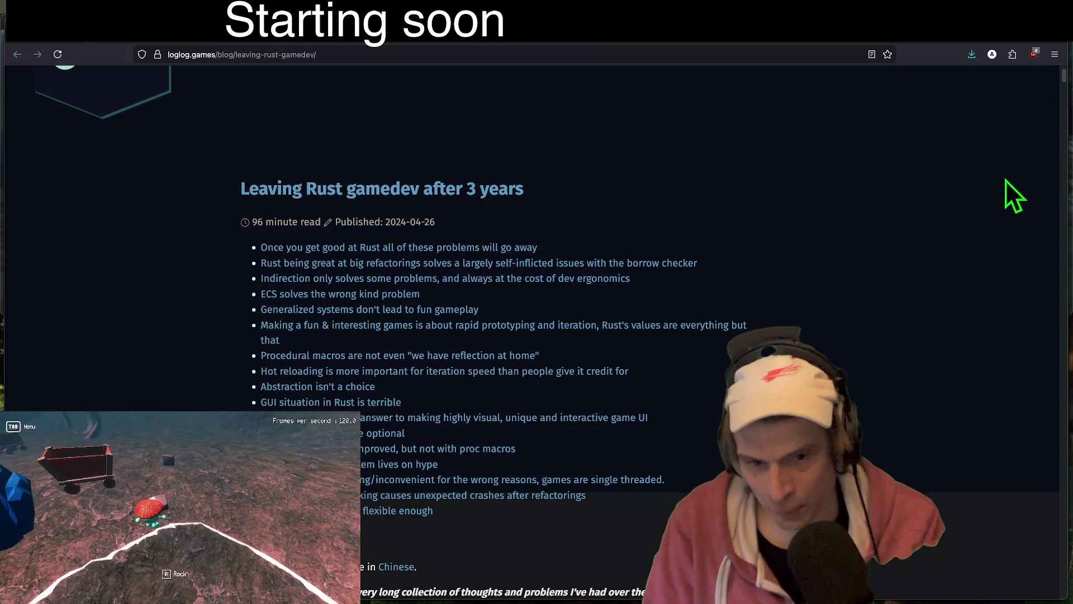
pyautogui.click(305, 327)
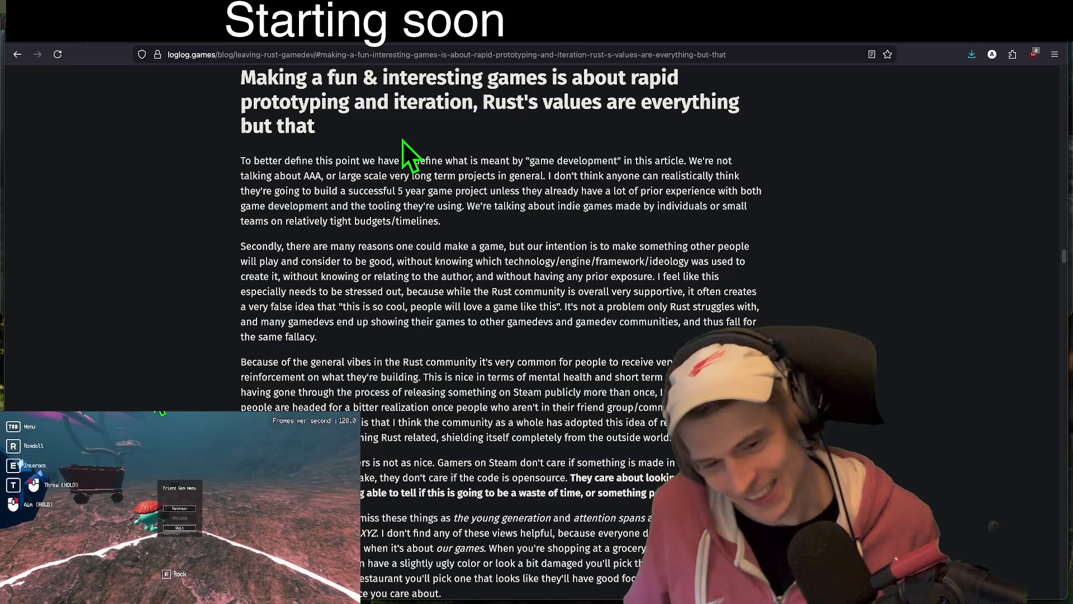
pyautogui.press('super+Tab')
pyautogui.press('super+Tab')
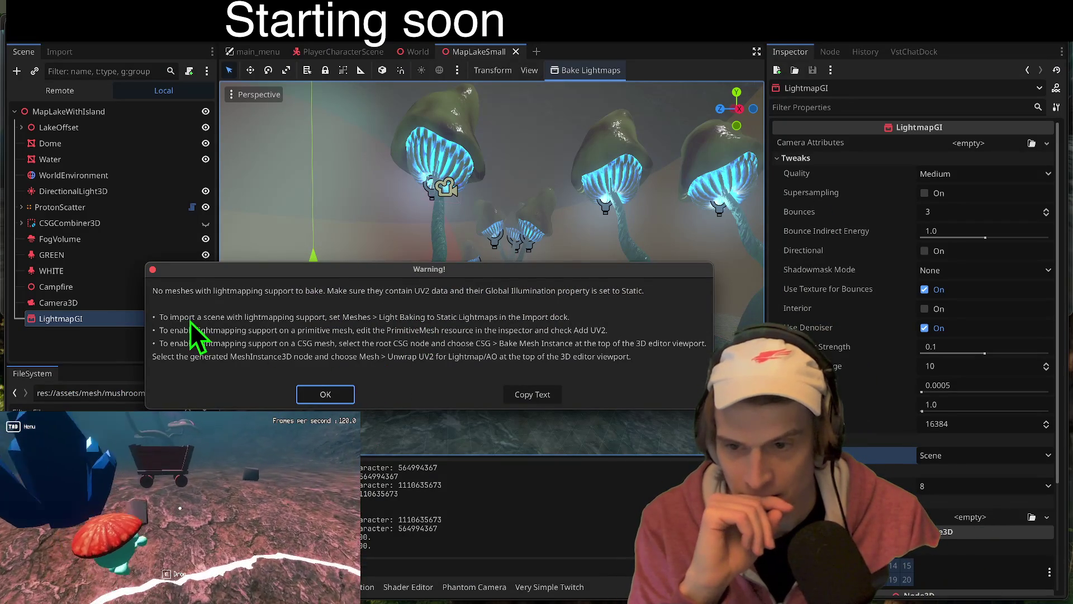
# Step: Dismiss the warning, save the scene, and retry the lightmap bake, saving the bake file
pyautogui.click(330, 396)
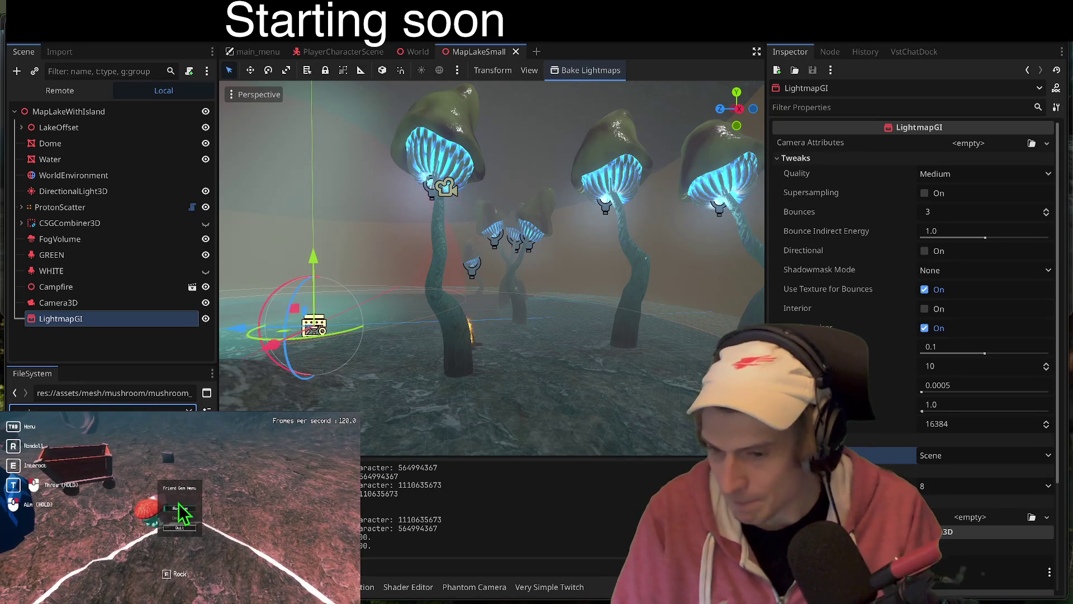
pyautogui.click(114, 359)
pyautogui.hotkey('ctrl', 's')
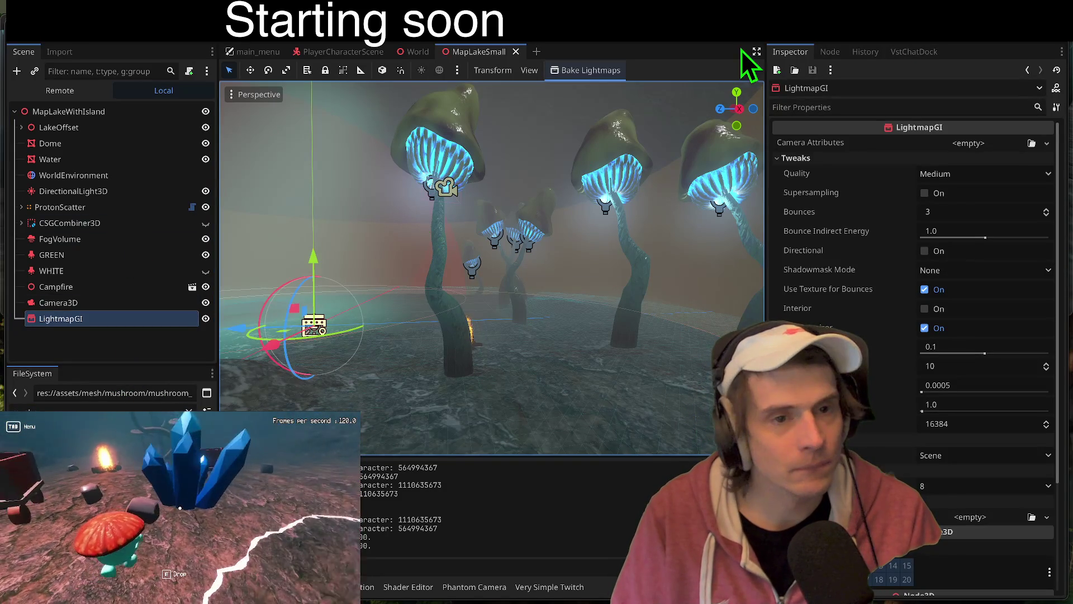
pyautogui.click(590, 72)
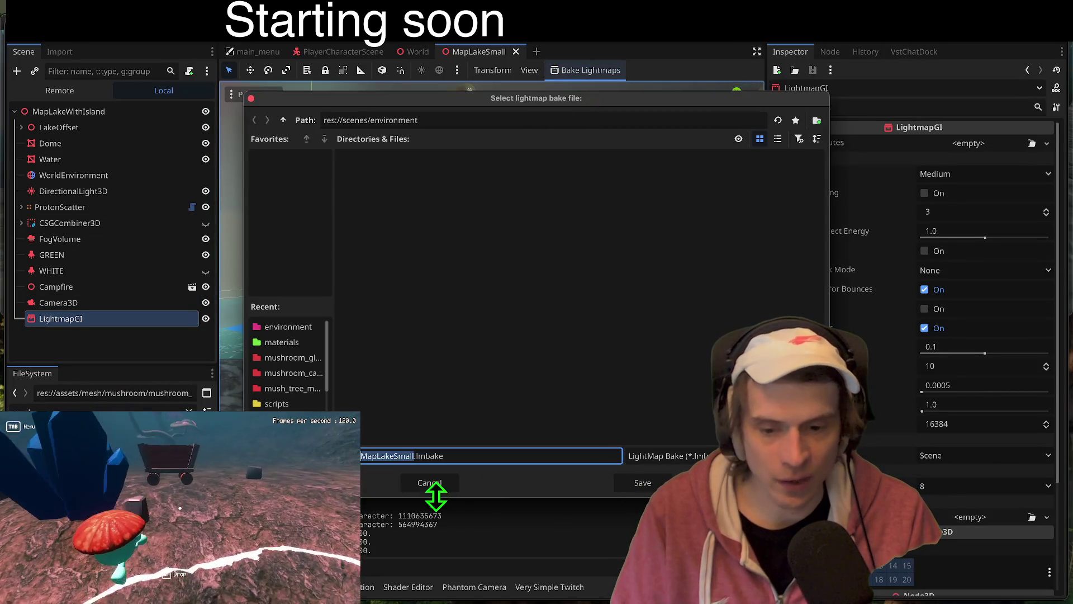
pyautogui.click(643, 484)
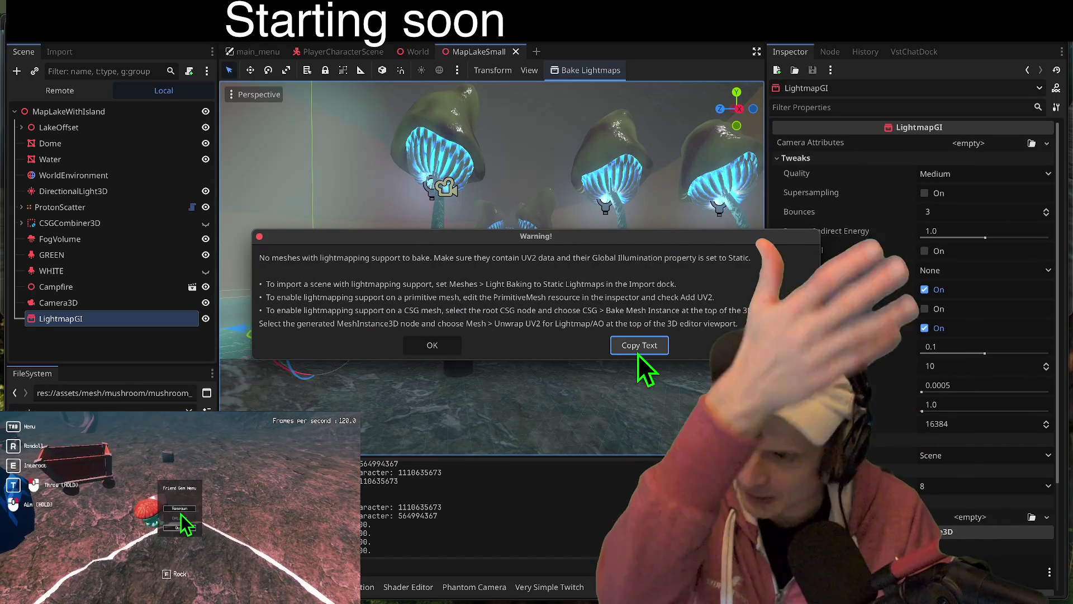
# Step: Launch Visual Studio Code from the system search
pyautogui.moveTo(468, 567)
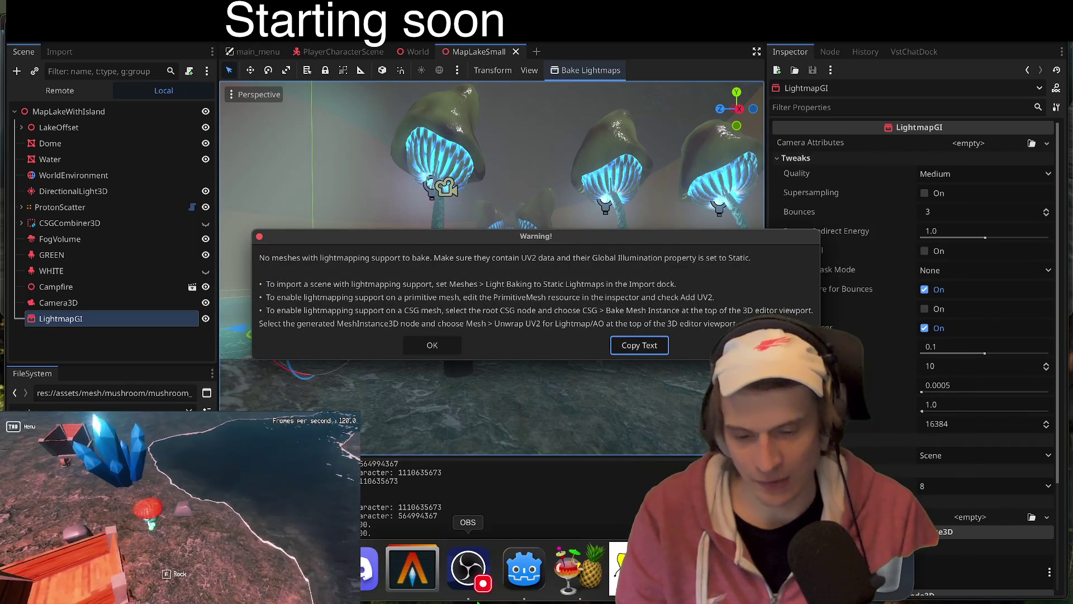
pyautogui.press('super+space')
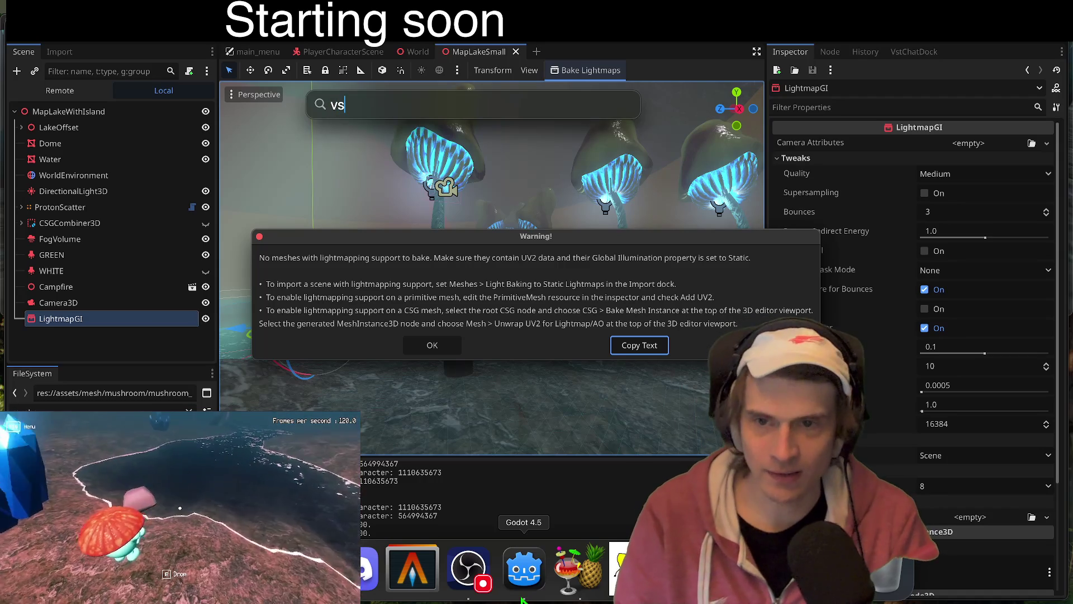
pyautogui.press('Return')
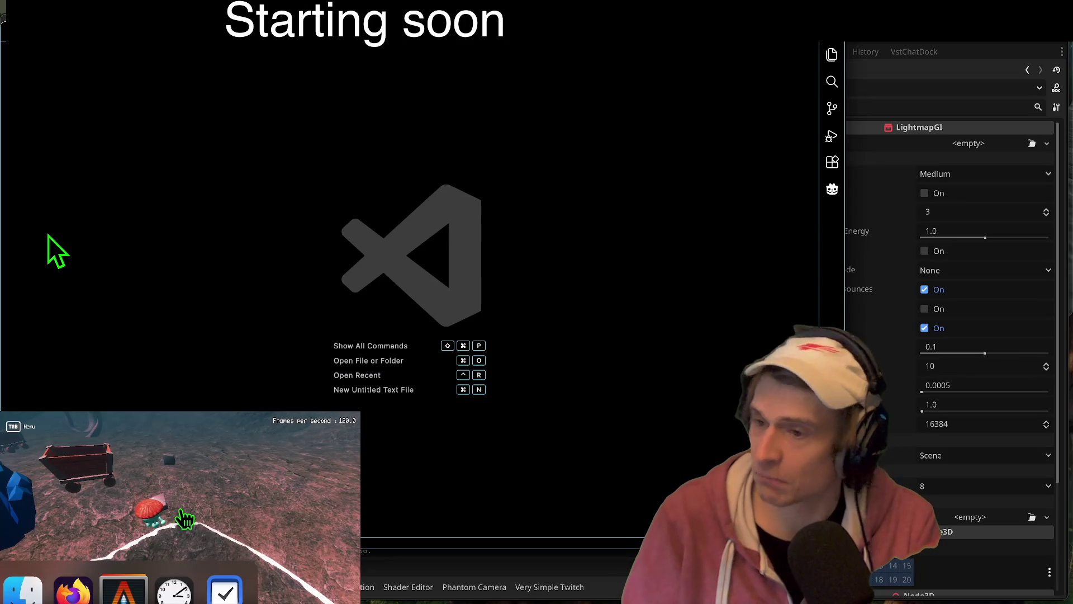
# Step: Paste the copied lightmap warning into a new untitled file, then dismiss Godot's warning
pyautogui.press('super+n')
pyautogui.write('No meshes with lightmapping support to bake. Make sure they contain UV2 data and their Global Illumination property is set to Static.  • To import a scene with lightmapping support, set Meshes > Light Baking to Static Lightmaps in the Import dock. • To enable lightmapping support on a primitive mesh, edit the PrimitiveMesh resource in the inspector and check Add UV2. • To enable lightmapping support on a CSG mesh, select the root CSG node and choose CSG > Bake Mesh Instance at the top of the 3D editor viewport. Select the generated MeshInstance3D node and choose Mesh > Unwrap UV2 for Lightmap/AO at the top of the 3D editor viewport.')
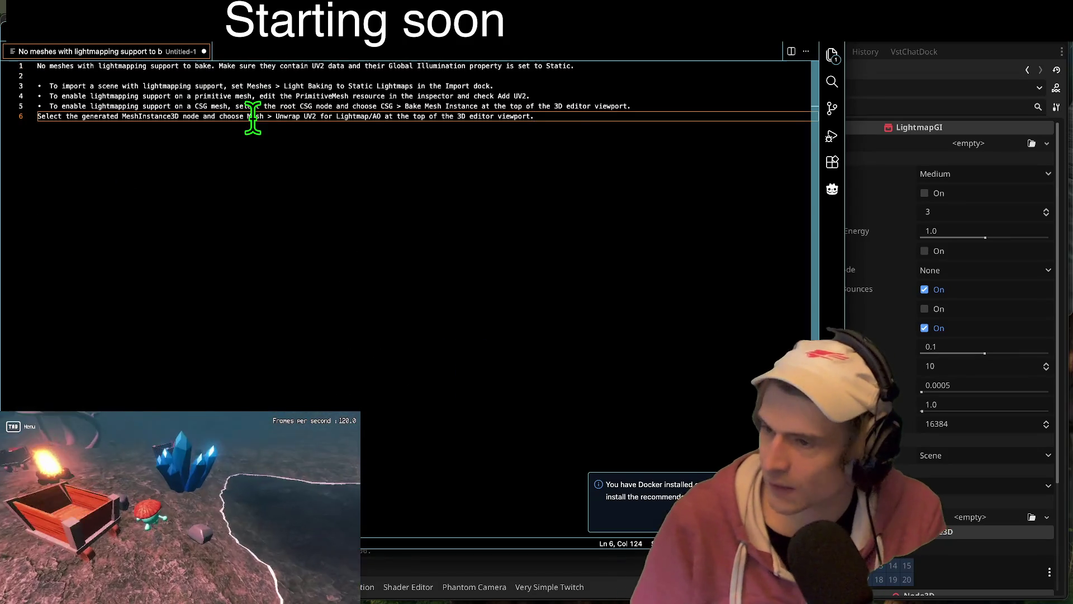
pyautogui.press('super+Tab')
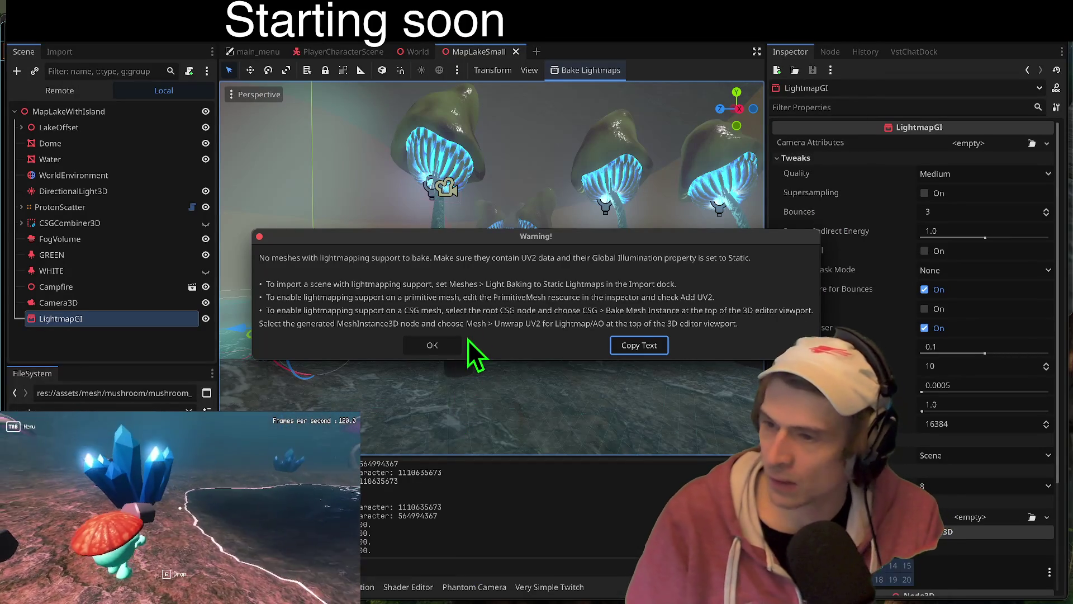
pyautogui.click(434, 346)
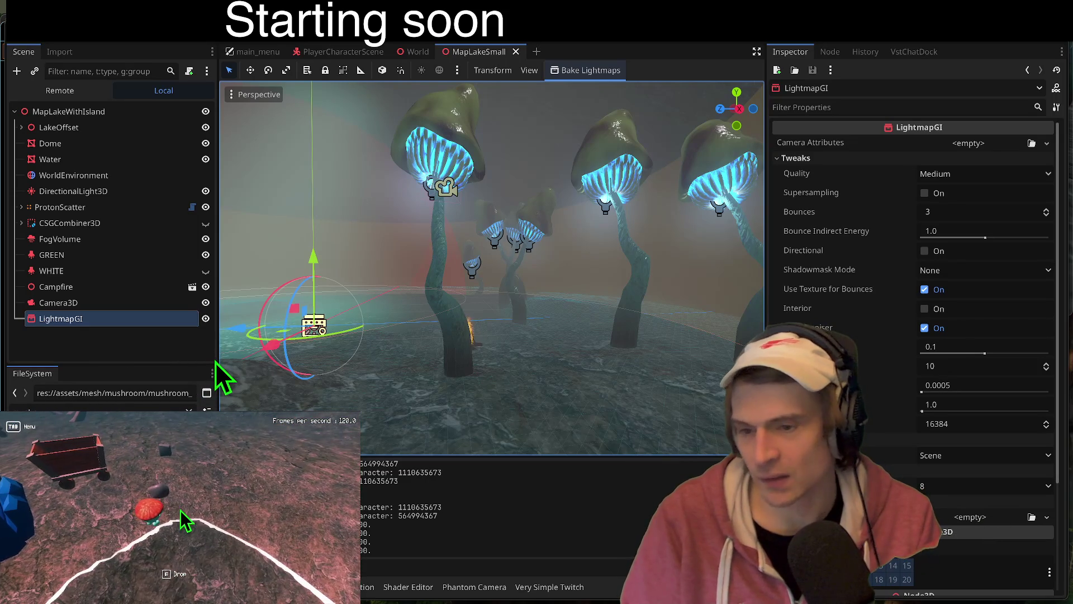
# Step: Widen the scene and FileSystem dock and reselect the LightmapGI node
pyautogui.moveTo(216, 359); pyautogui.dragTo(257, 359)
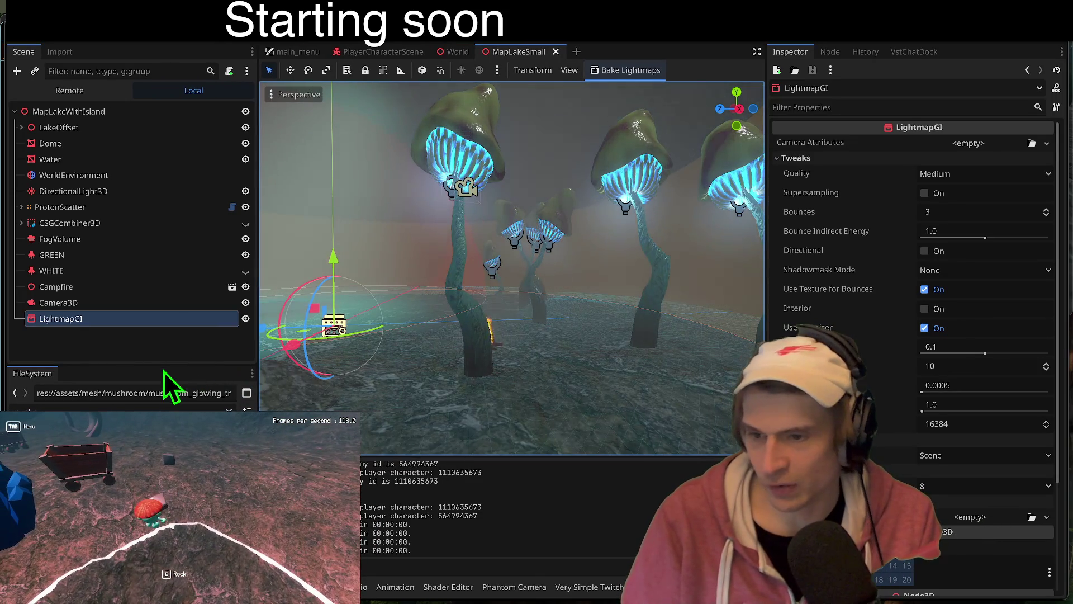
pyautogui.click(163, 350)
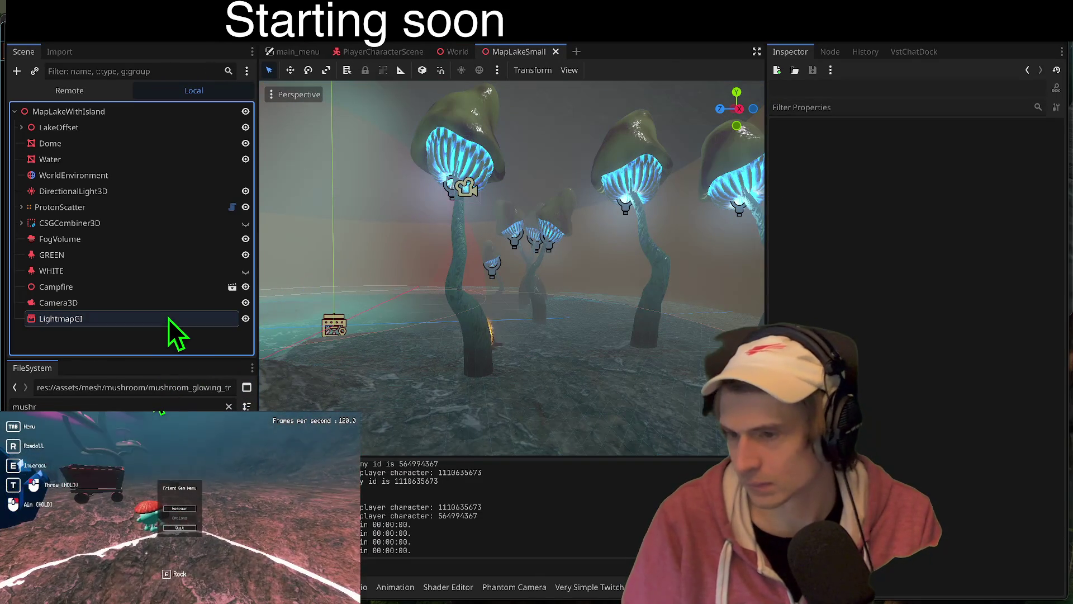
pyautogui.click(169, 317)
# Step: Fly the viewport camera around the glowing mushrooms, then open a new Firefox tab
pyautogui.moveTo(392, 252)
pyautogui.mouseDown()
pyautogui.moveTo(503, 235)
pyautogui.moveTo(582, 240)
pyautogui.moveTo(525, 280)
pyautogui.mouseUp()
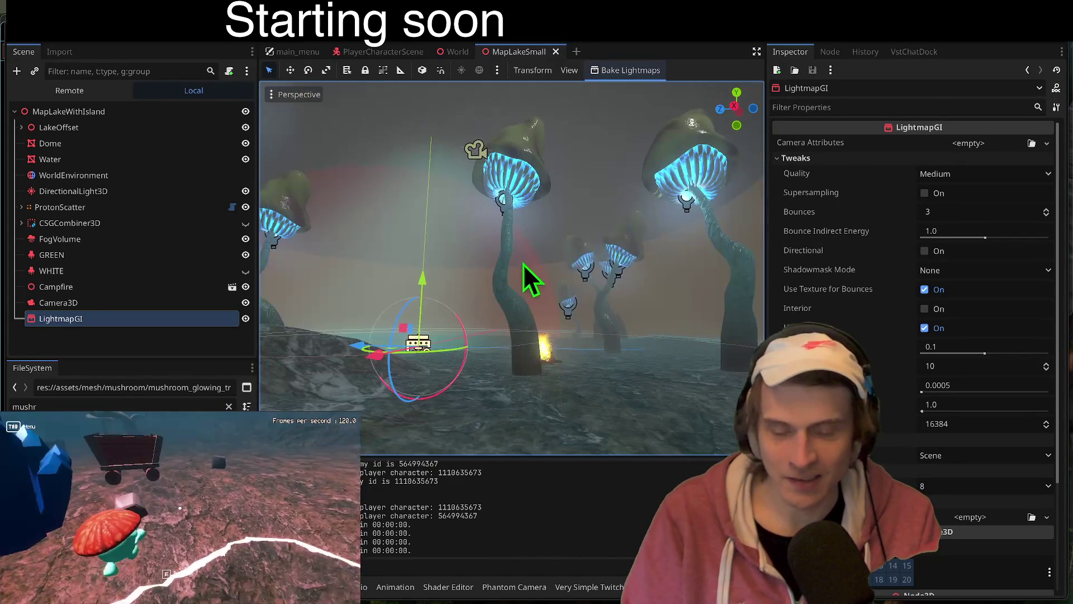
pyautogui.press('super+Tab')
pyautogui.press('super+Tab')
pyautogui.press('super+t')
# Step: Search Google for 'lisp' and open the r/lisp thread on reasons to try Lisp
pyautogui.write('lisp lang')
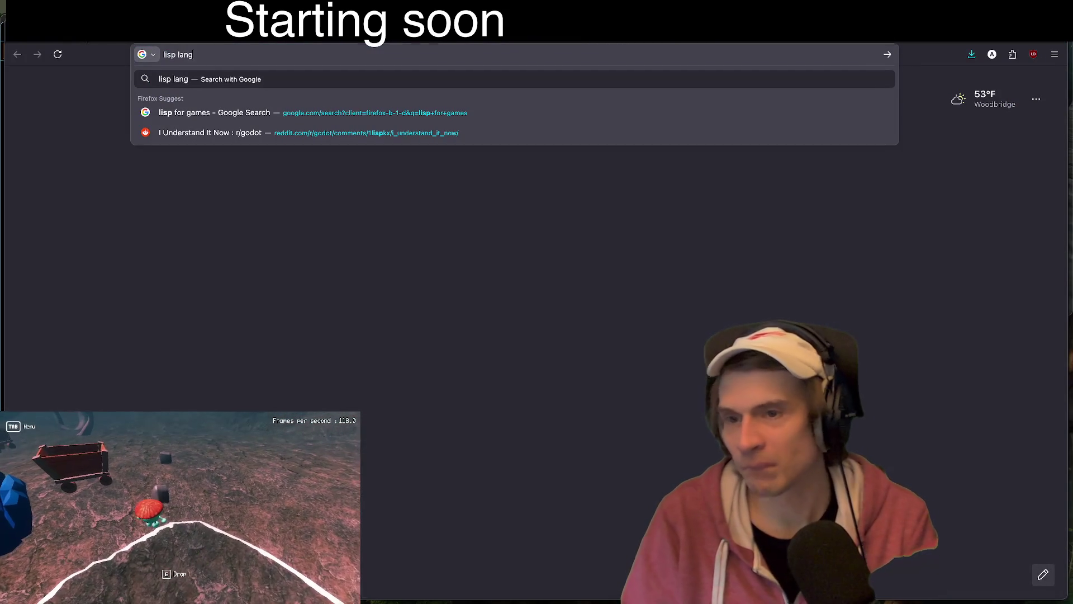
pyautogui.press('Return')
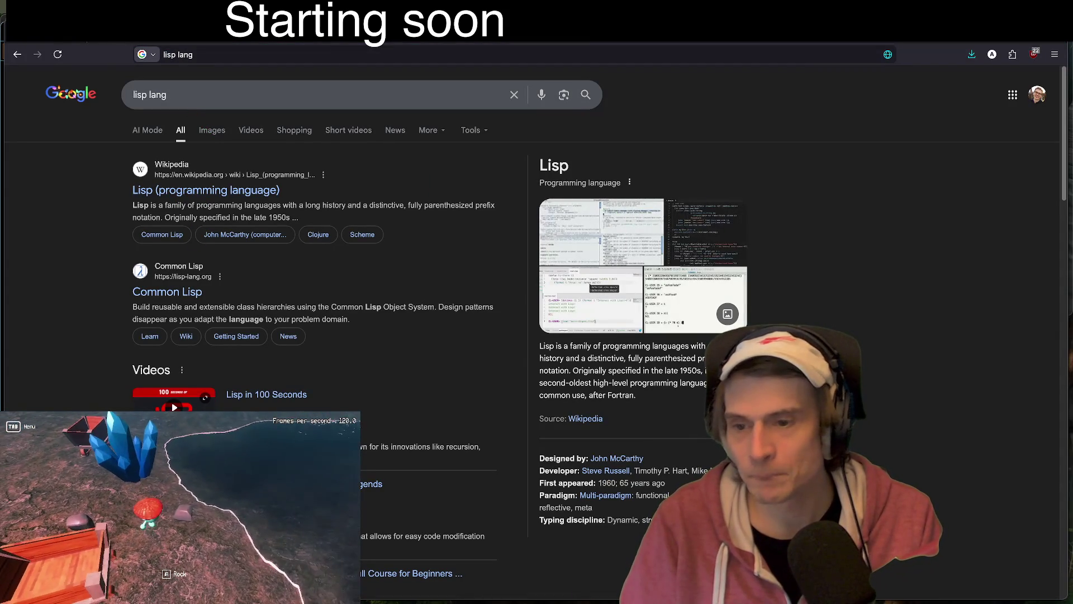
pyautogui.scroll(-10, 384, 199)
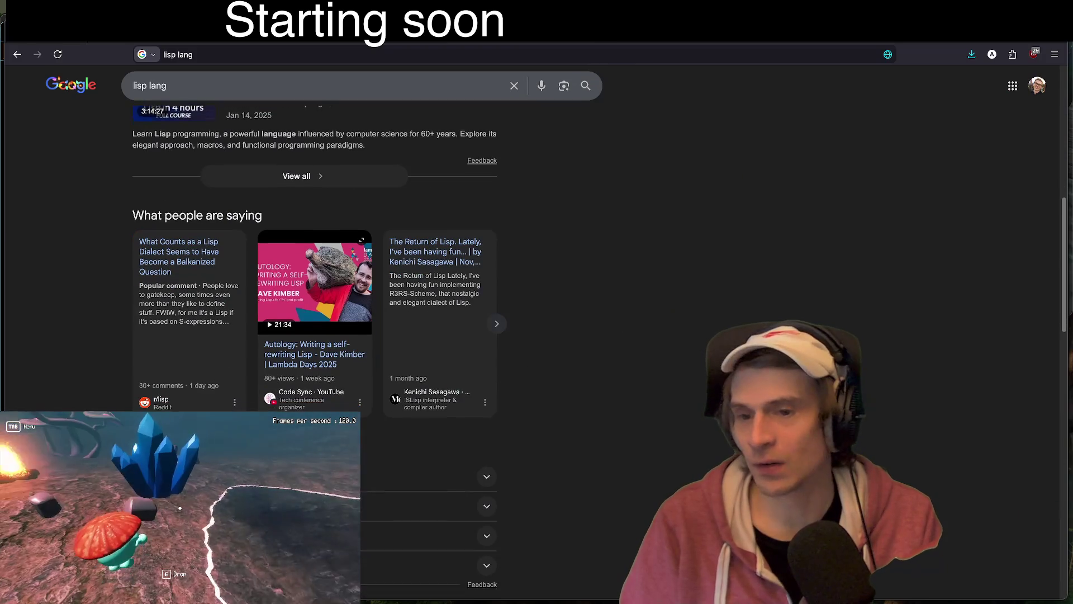
pyautogui.scroll(-4, 658, 283)
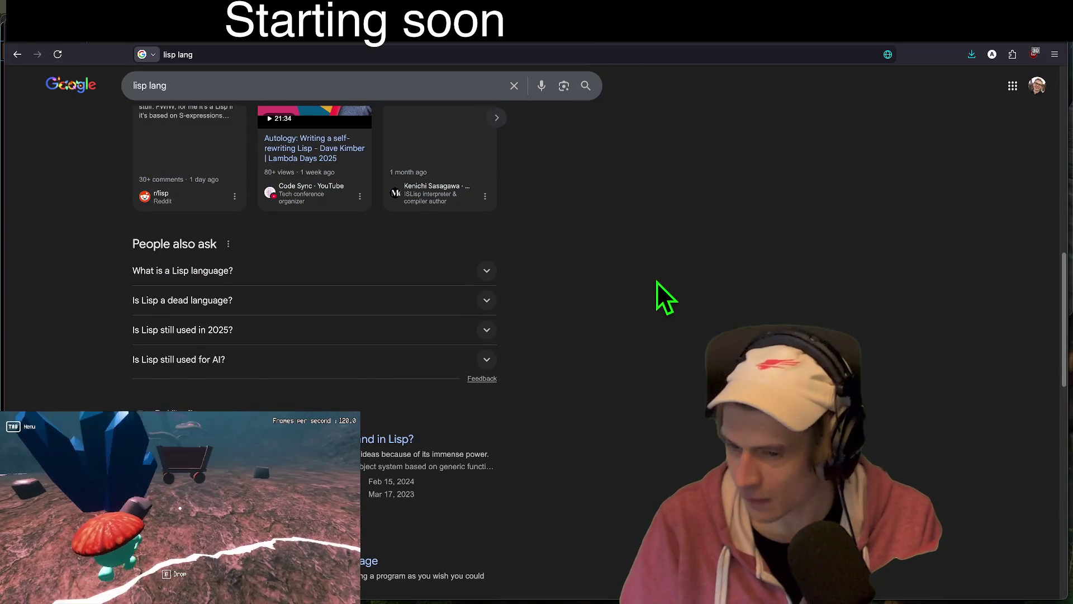
pyautogui.scroll(-2, 658, 282)
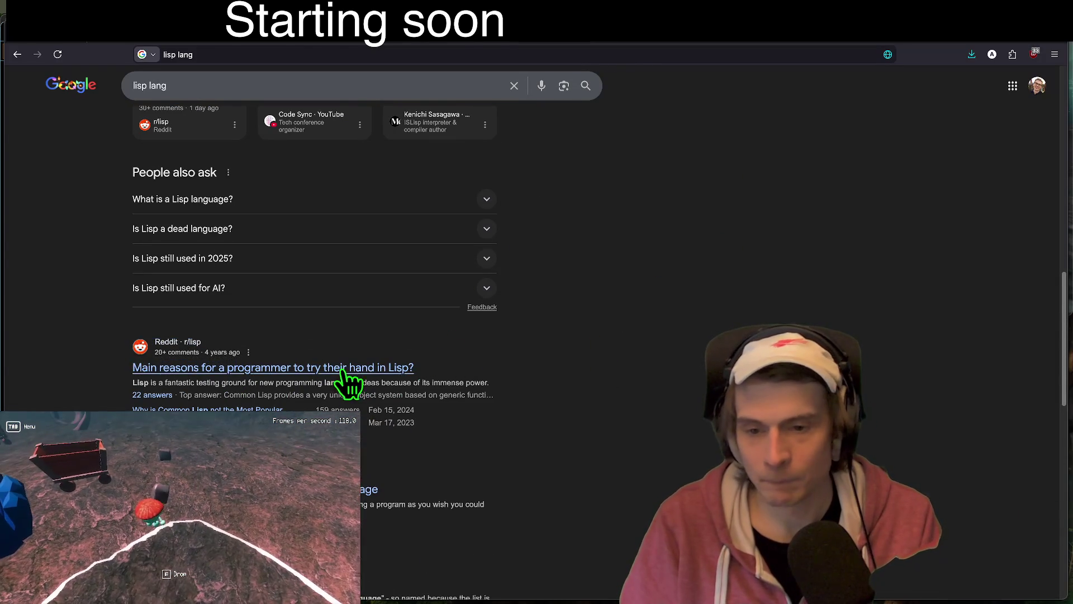
pyautogui.click(346, 369)
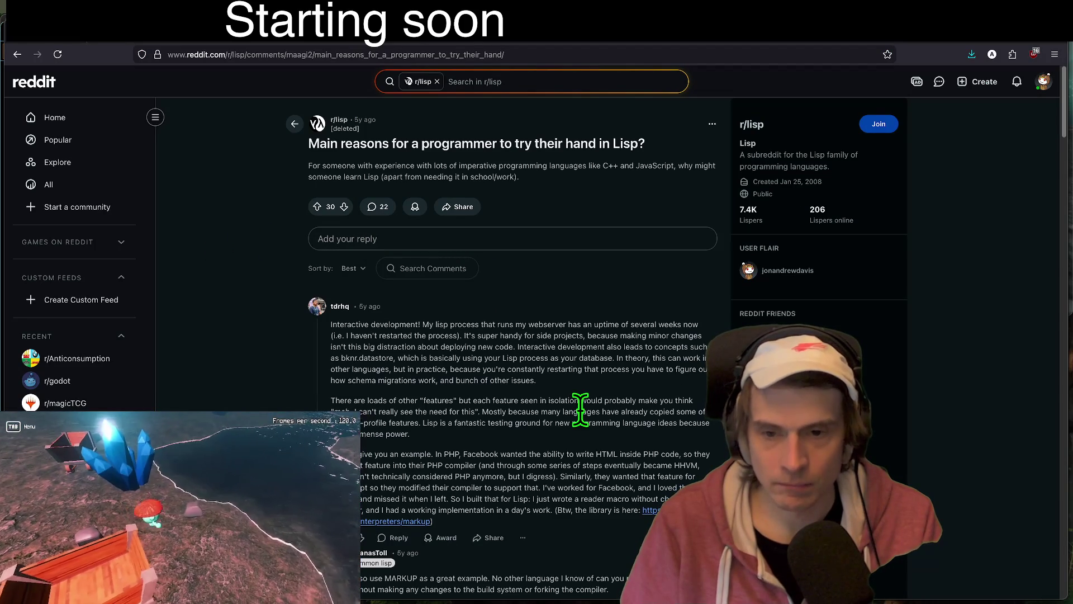
pyautogui.scroll(-2, 593, 374)
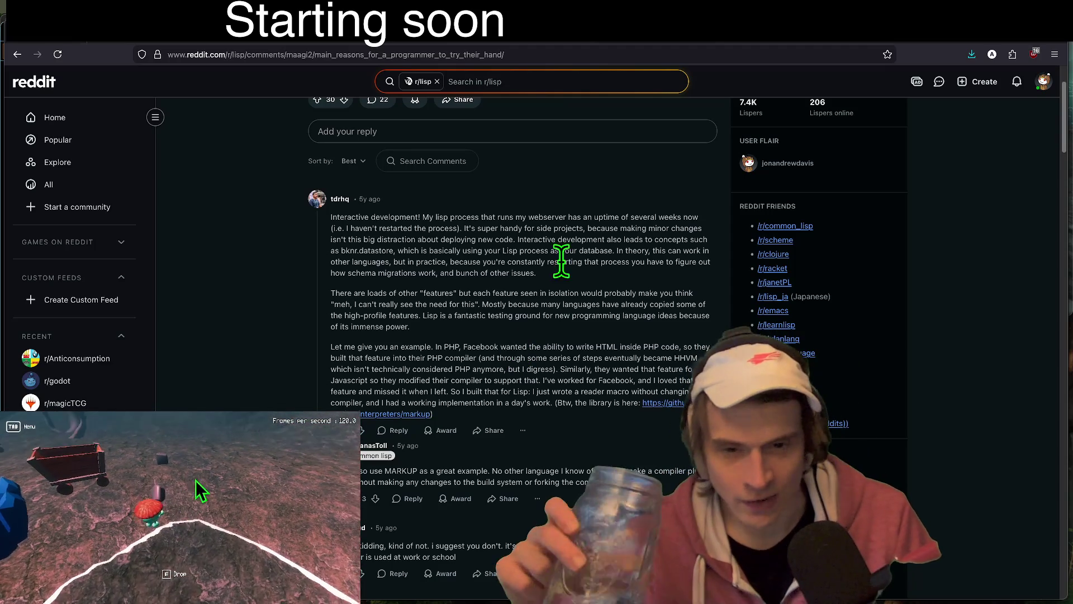
pyautogui.doubleClick(593, 250)
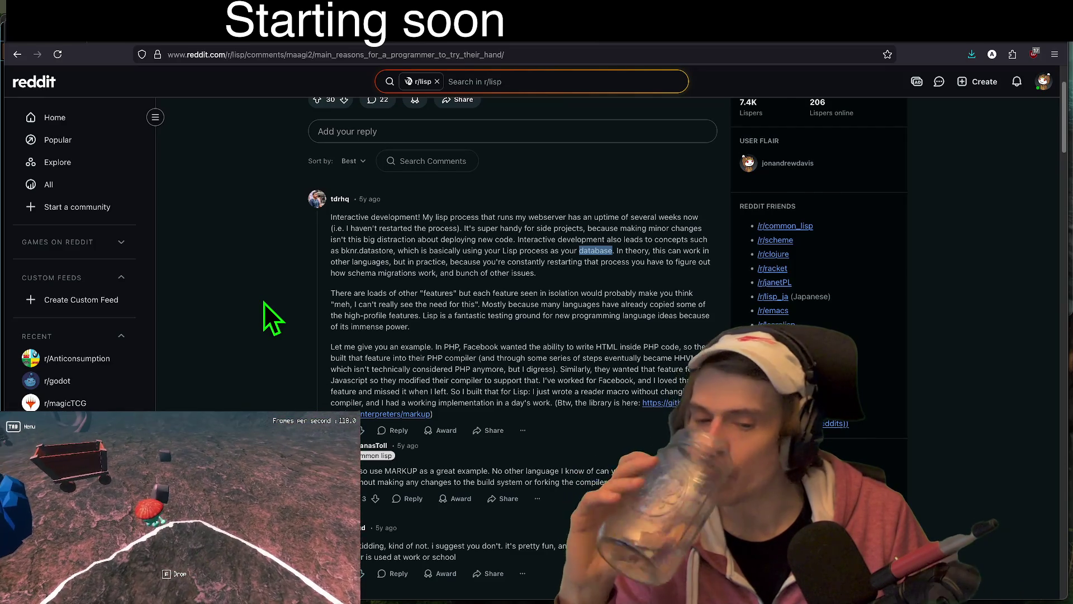
pyautogui.scroll(-3, 263, 303)
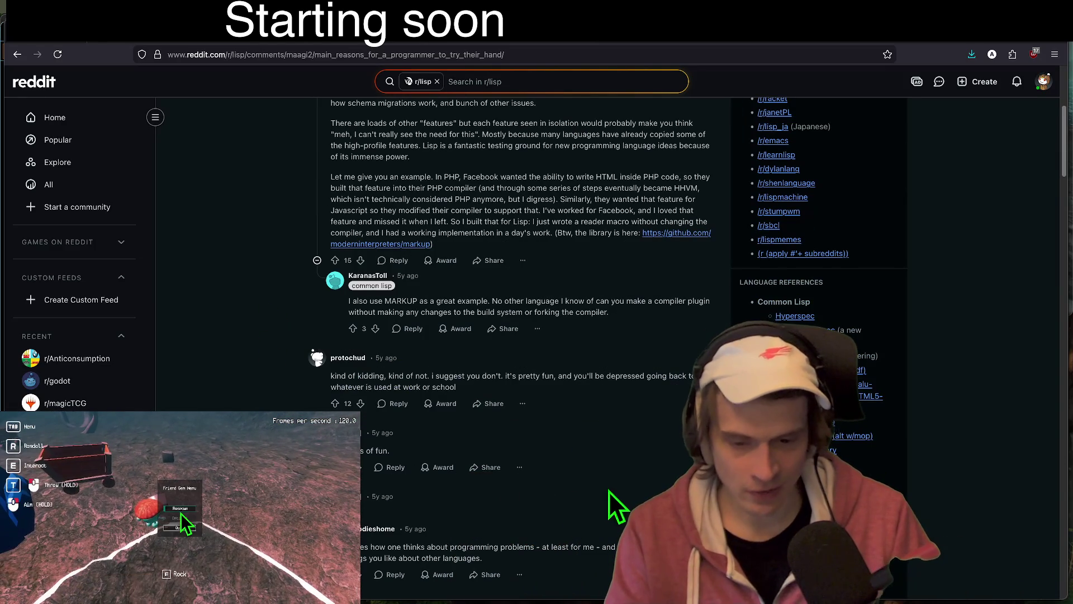
pyautogui.scroll(-2, 604, 484)
pyautogui.scroll(-2, 601, 483)
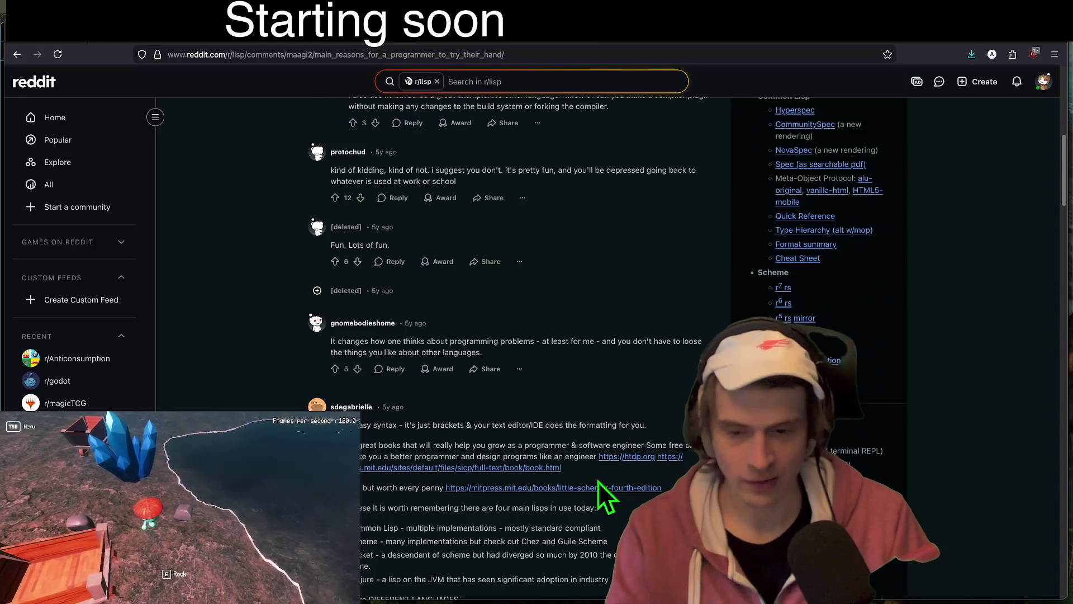
pyautogui.scroll(-2, 400, 525)
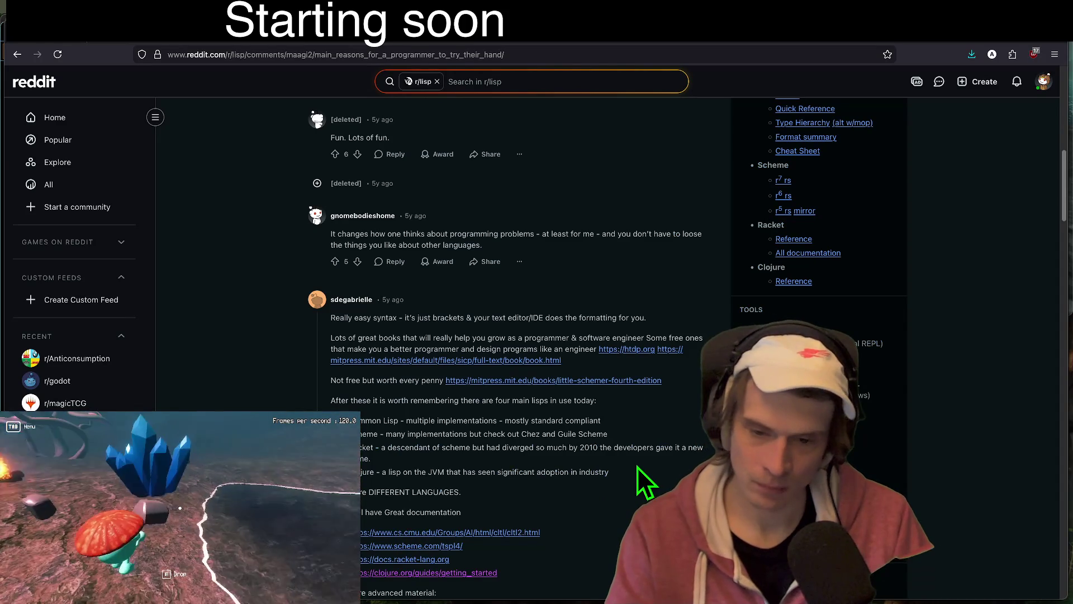
pyautogui.scroll(-1, 635, 480)
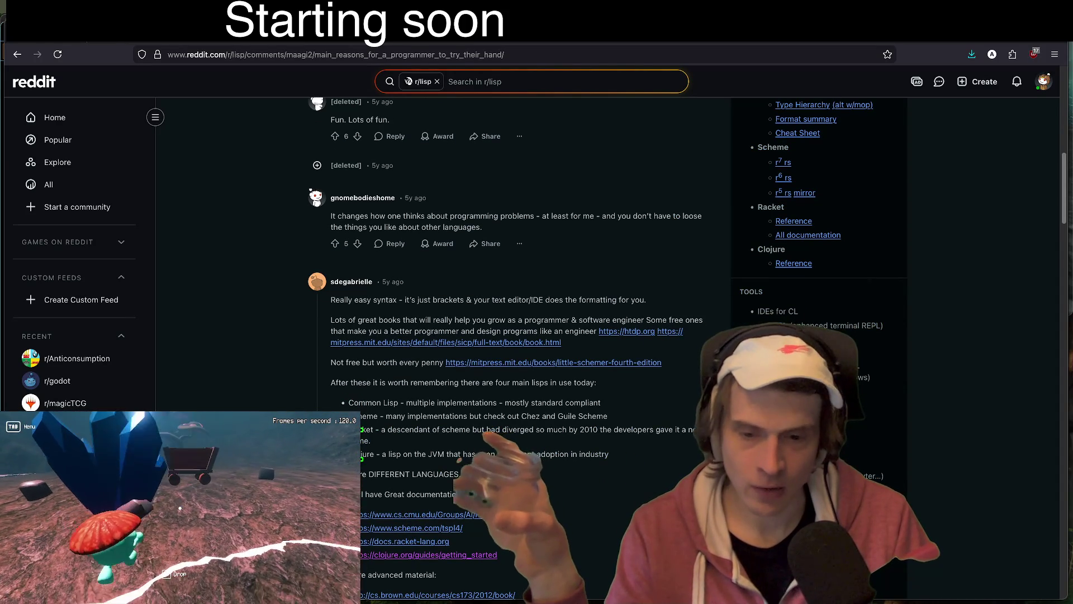
pyautogui.tripleClick(366, 454)
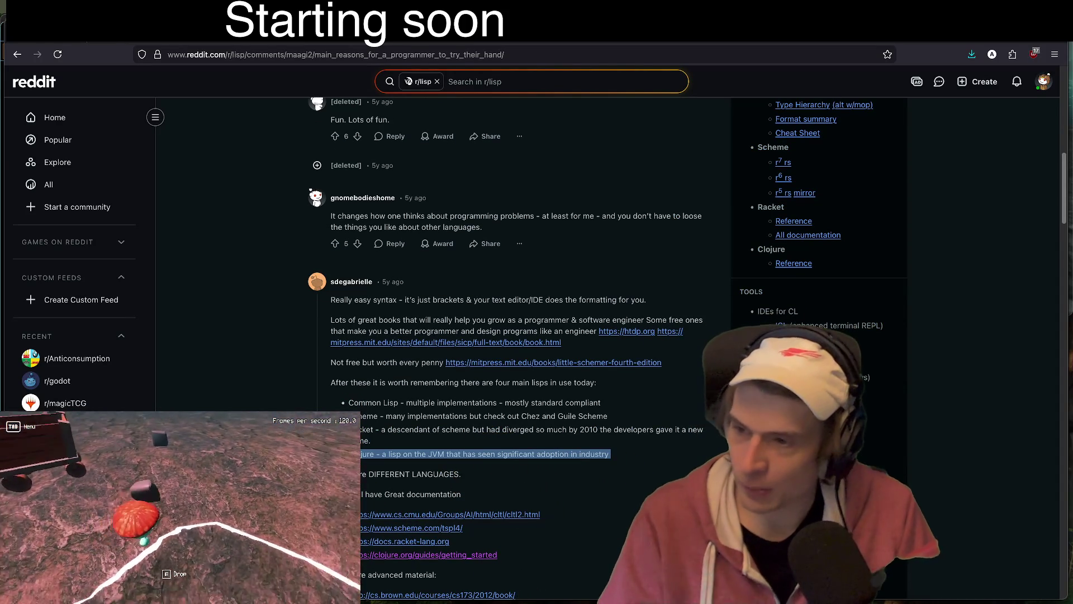
pyautogui.scroll(-1, 601, 457)
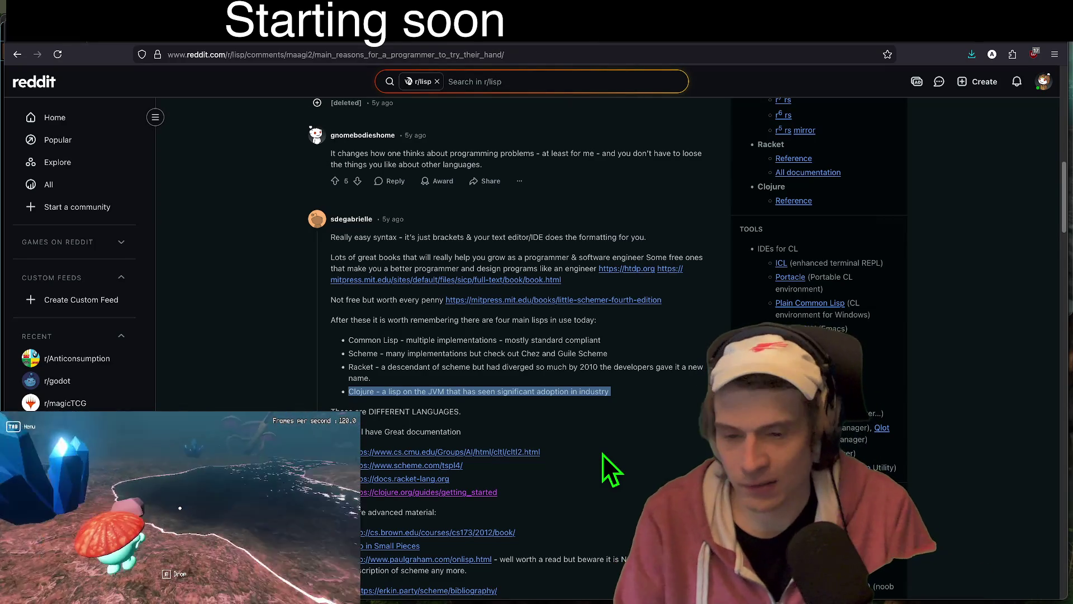
pyautogui.scroll(-5, 609, 447)
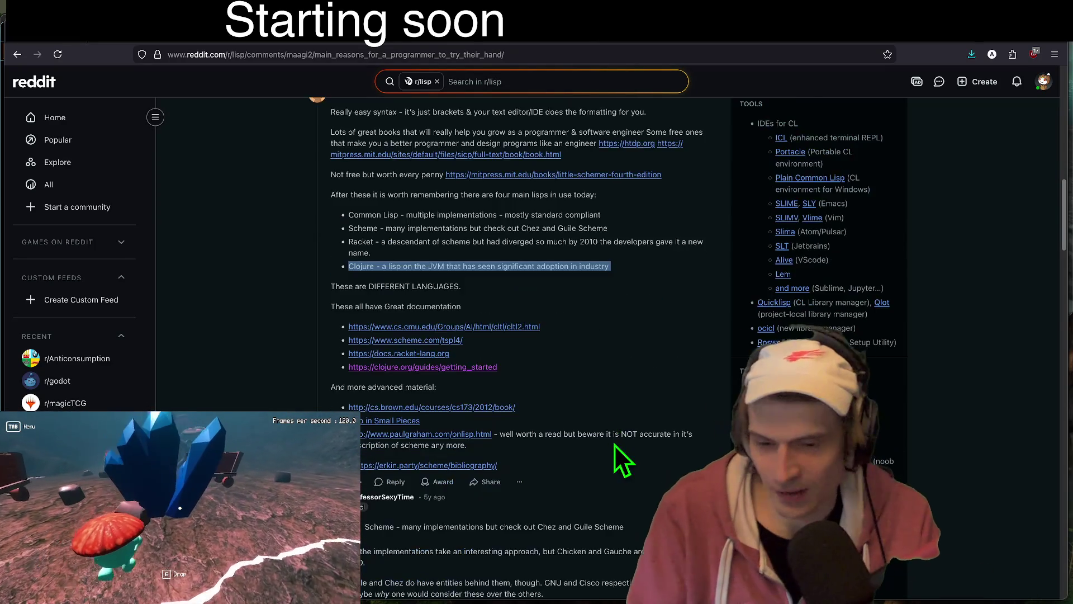
pyautogui.scroll(3, 529, 380)
pyautogui.scroll(2, 559, 380)
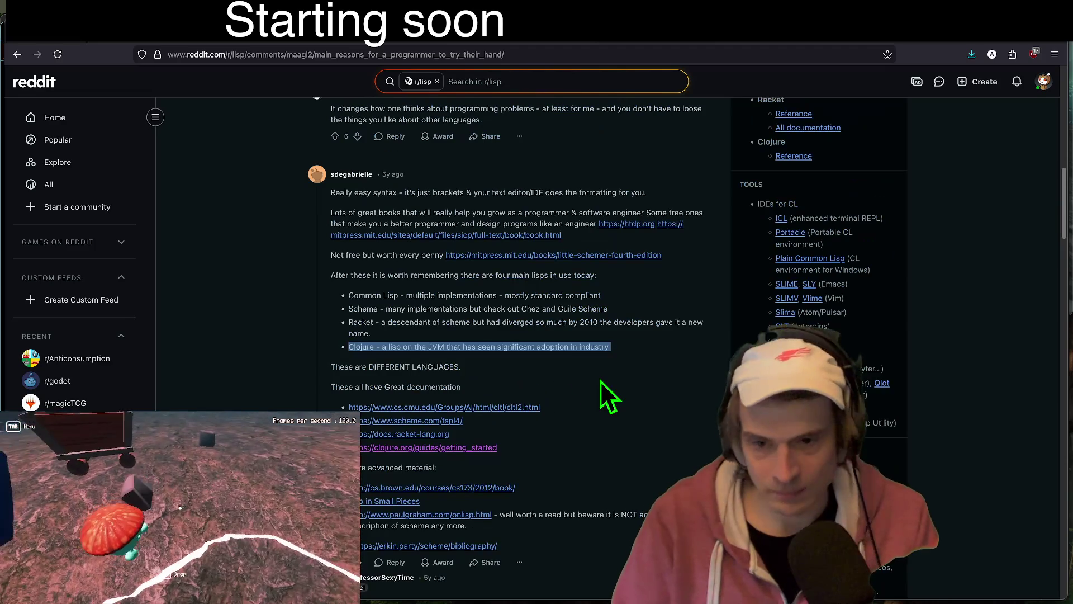
pyautogui.click(600, 379)
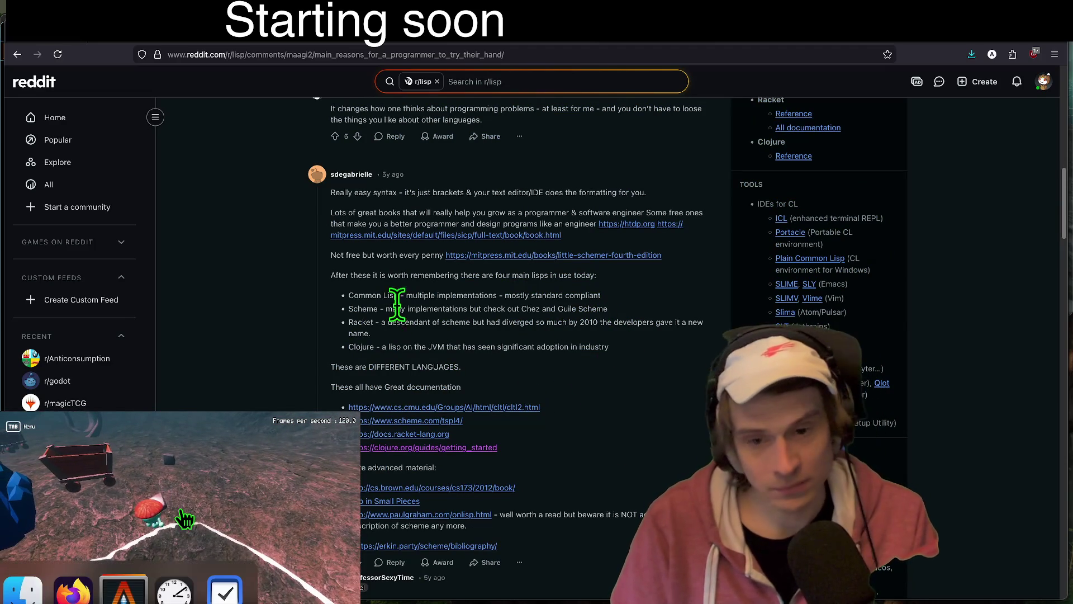
pyautogui.scroll(-1, 515, 545)
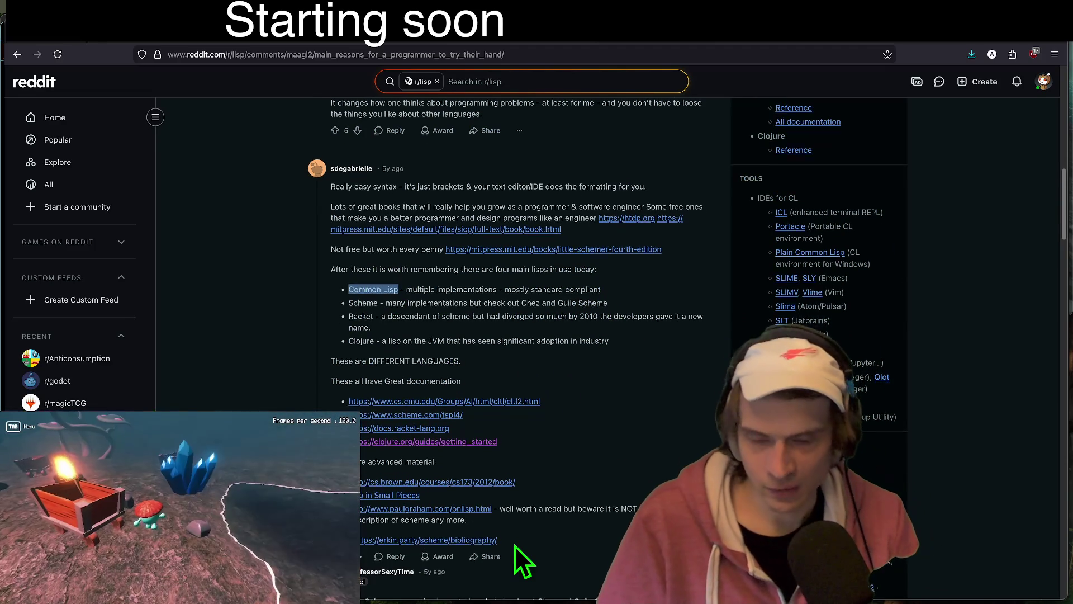
pyautogui.rightClick(538, 545)
pyautogui.click(573, 426)
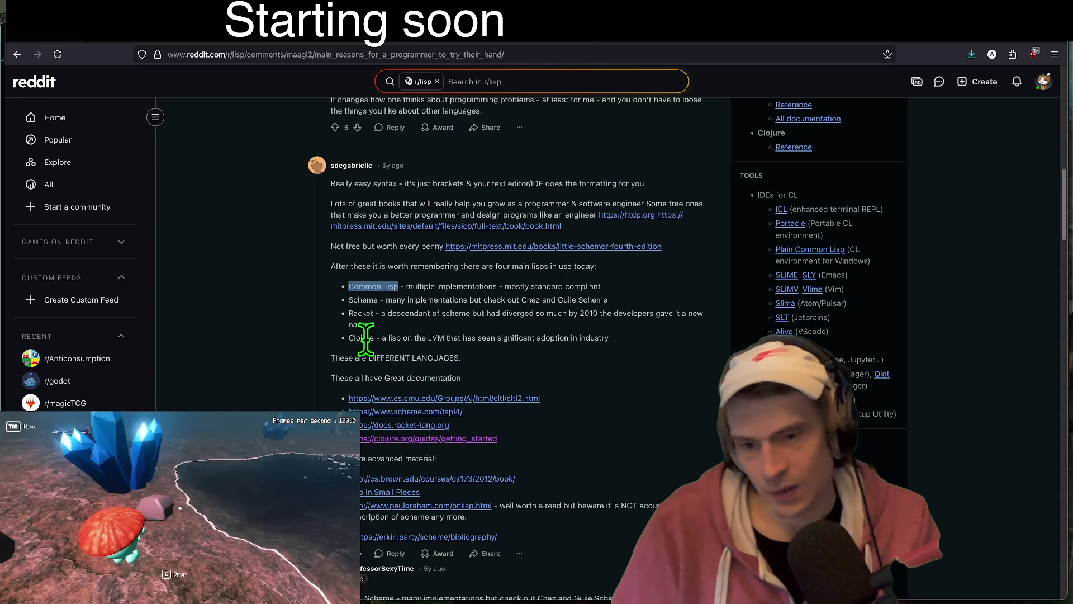
pyautogui.rightClick(367, 337)
pyautogui.click(935, 349)
pyautogui.scroll(-1, 644, 509)
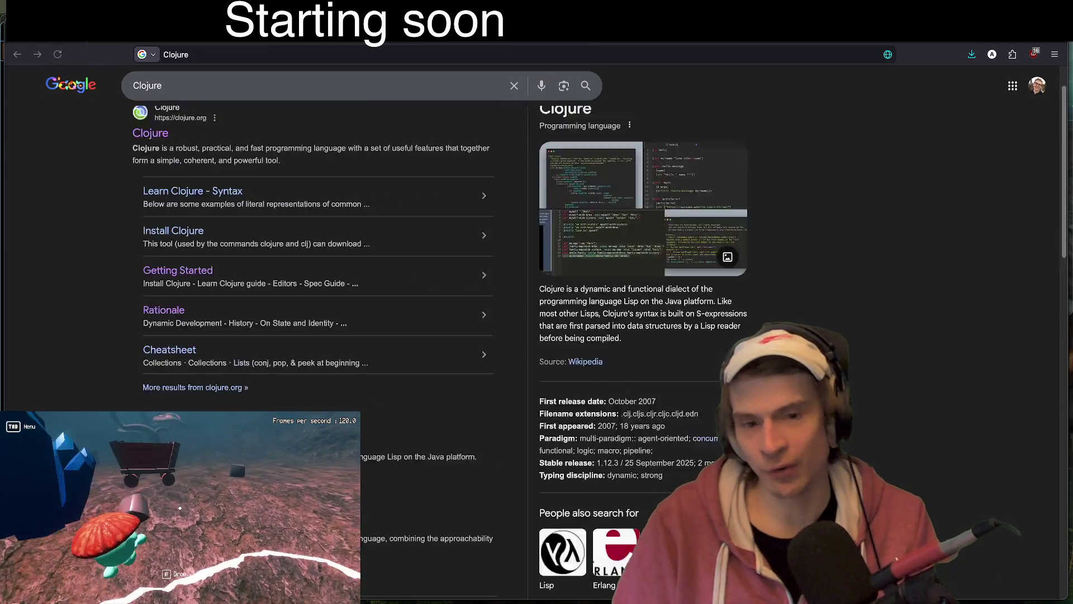
pyautogui.scroll(1, 197, 232)
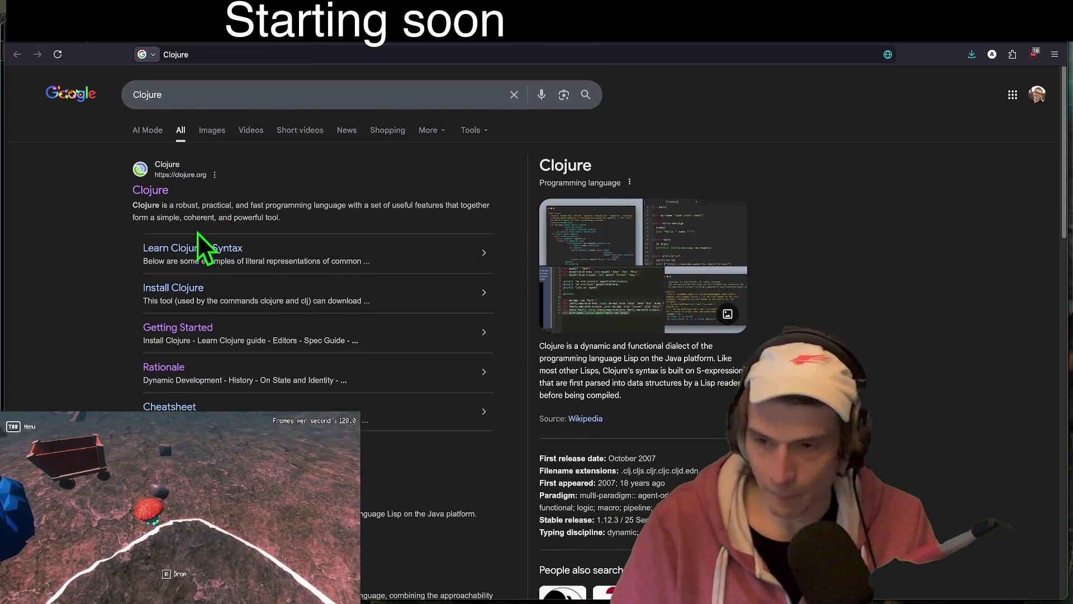
pyautogui.hotkey('alt', 'Left')
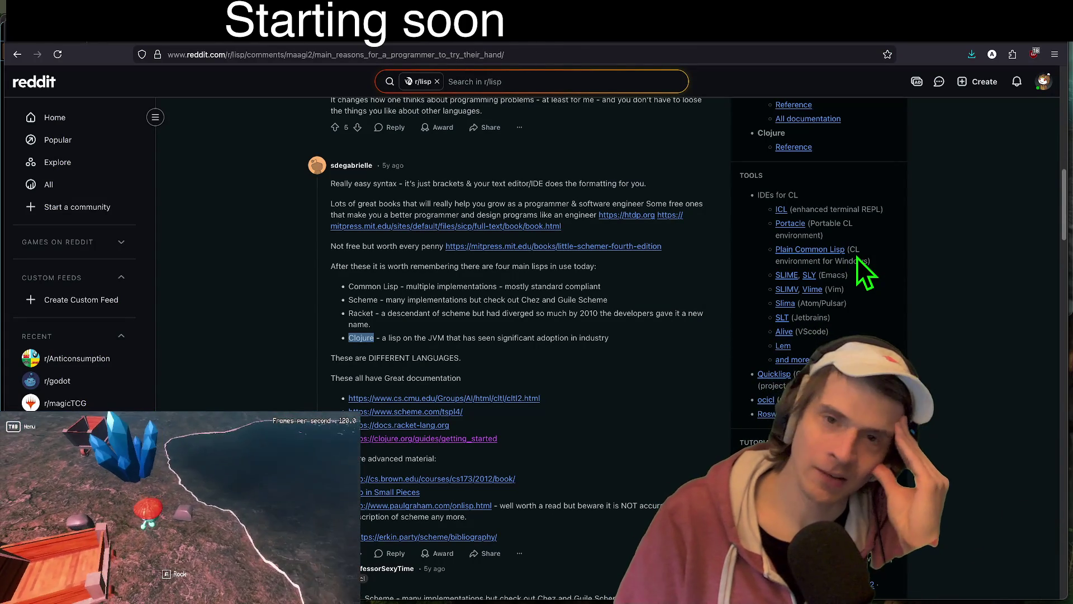
pyautogui.hotkey('ctrl', 'Tab')
pyautogui.hotkey('alt', 'Tab')
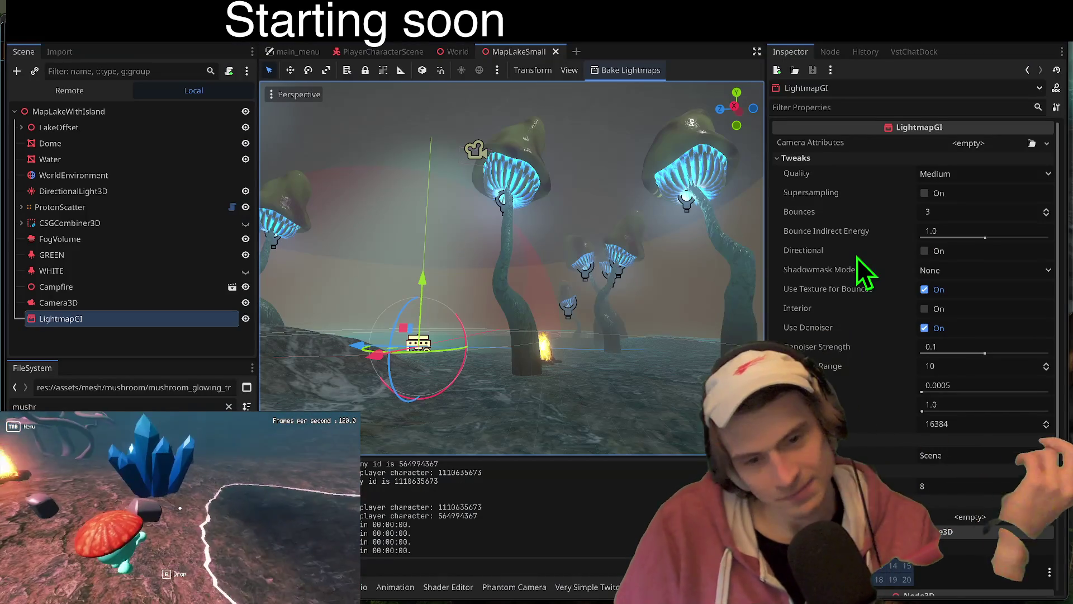
pyautogui.click(552, 214)
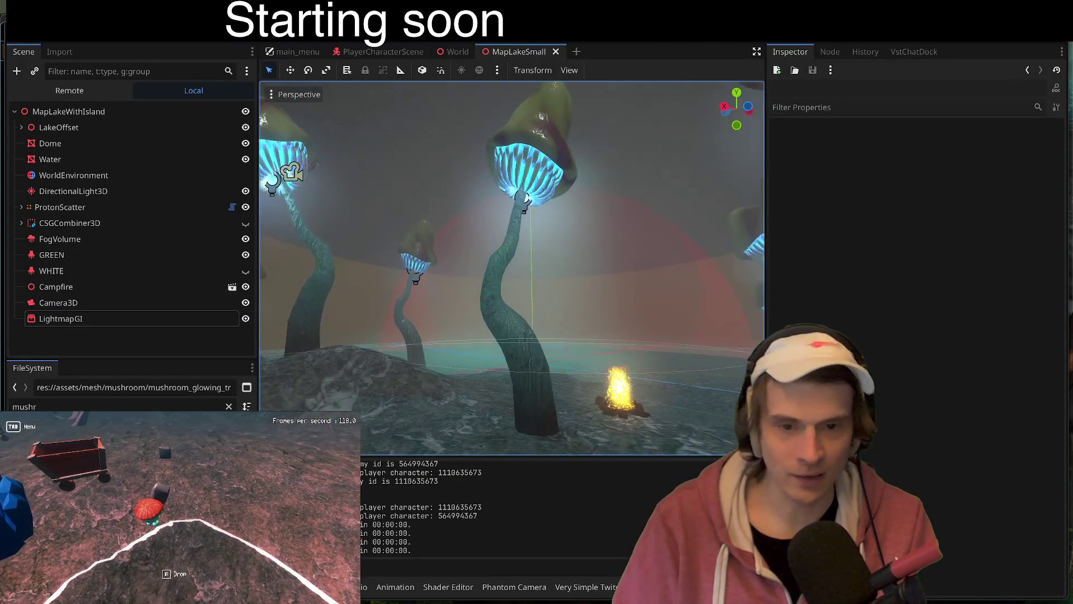
pyautogui.click(185, 519)
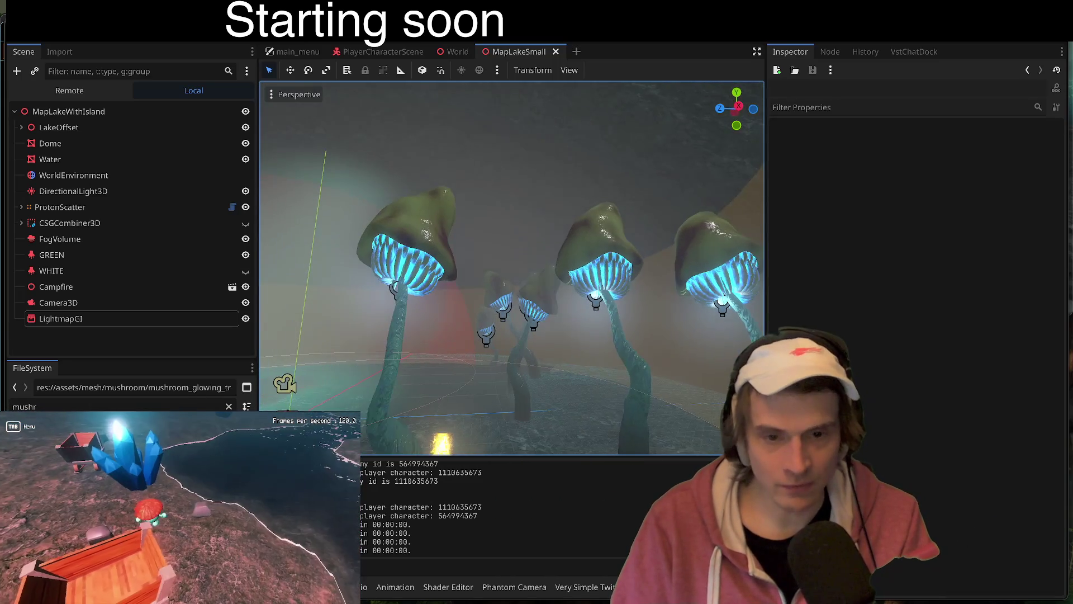
# Step: Search 'kotlin' from Firefox's address bar, skim the overview, and return to Godot
pyautogui.press('super+Tab')
pyautogui.write('k')
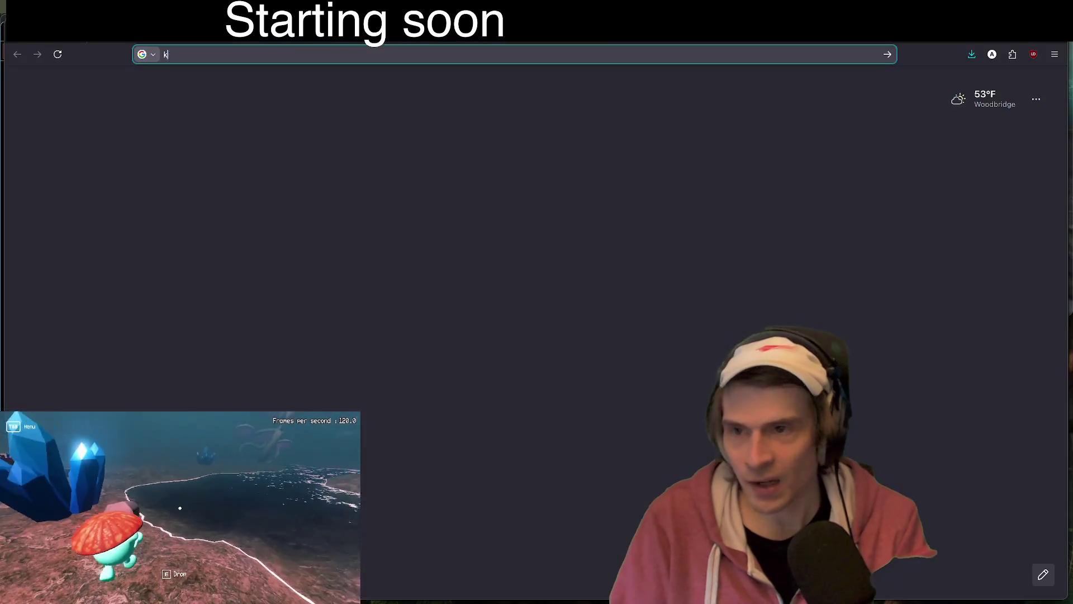
pyautogui.write('ot')
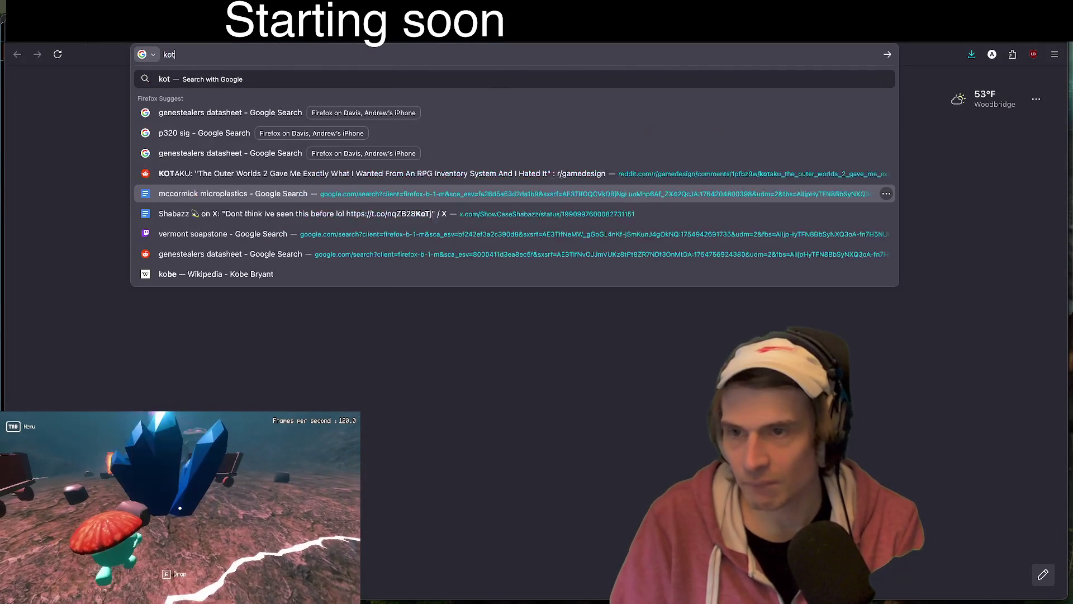
pyautogui.write('lin')
pyautogui.press('Return')
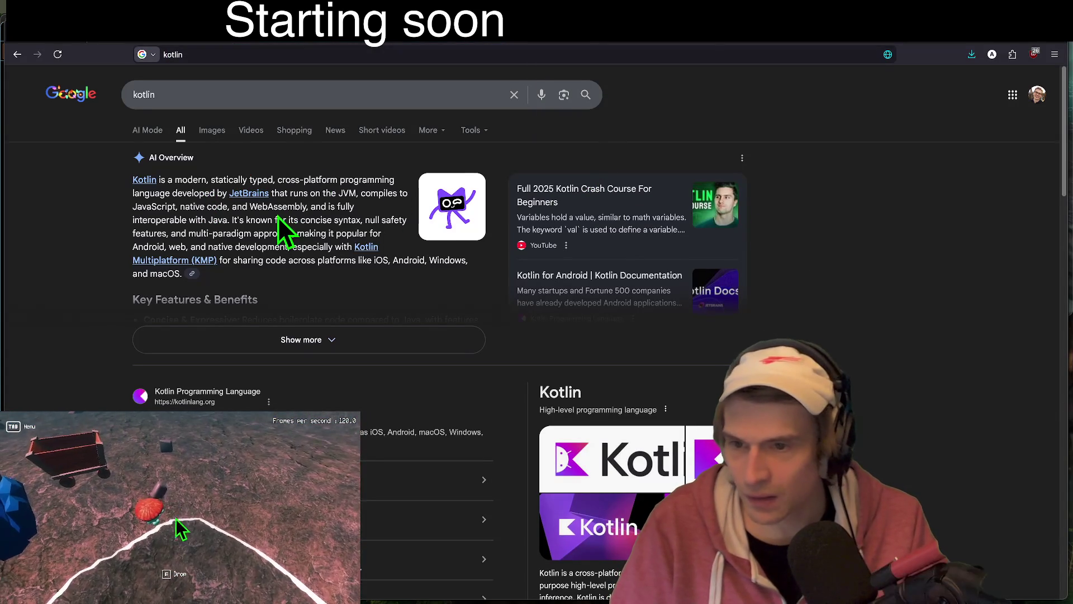
pyautogui.moveTo(297, 221); pyautogui.dragTo(109, 209)
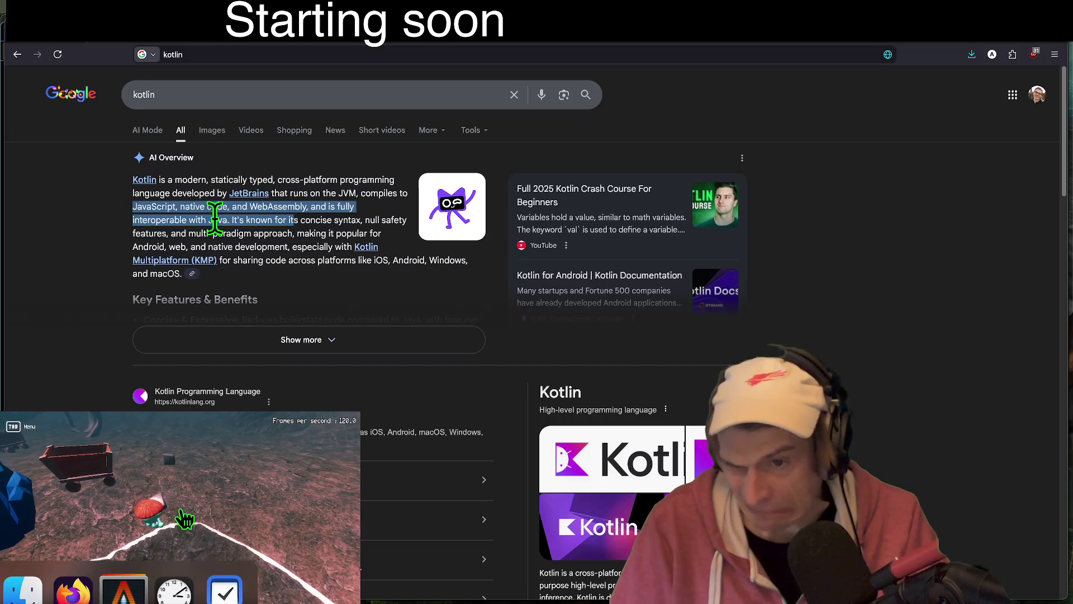
pyautogui.click(303, 234)
pyautogui.scroll(-2, 895, 224)
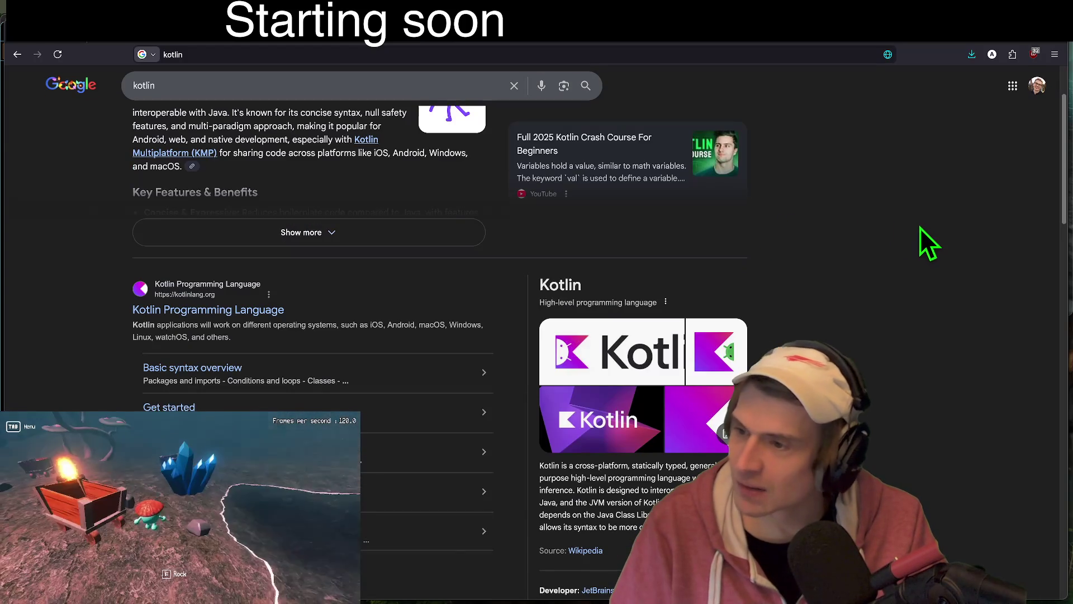
pyautogui.scroll(2, 920, 230)
pyautogui.hotkey('alt', 'Tab')
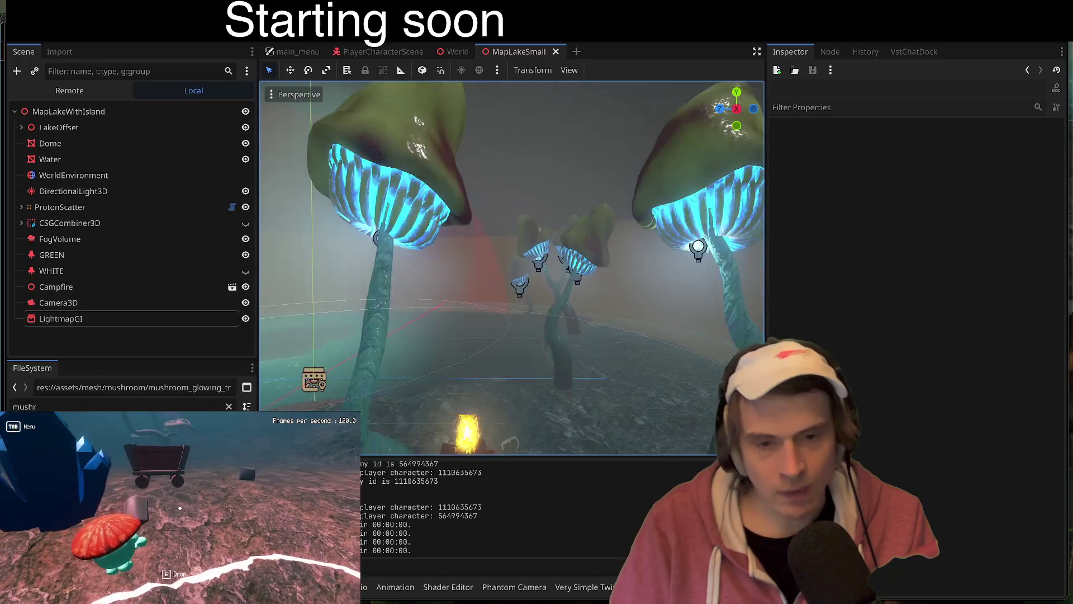
# Step: Start a lightmap bake from the selected LightmapGI node, then cancel the save dialog
pyautogui.click(115, 318)
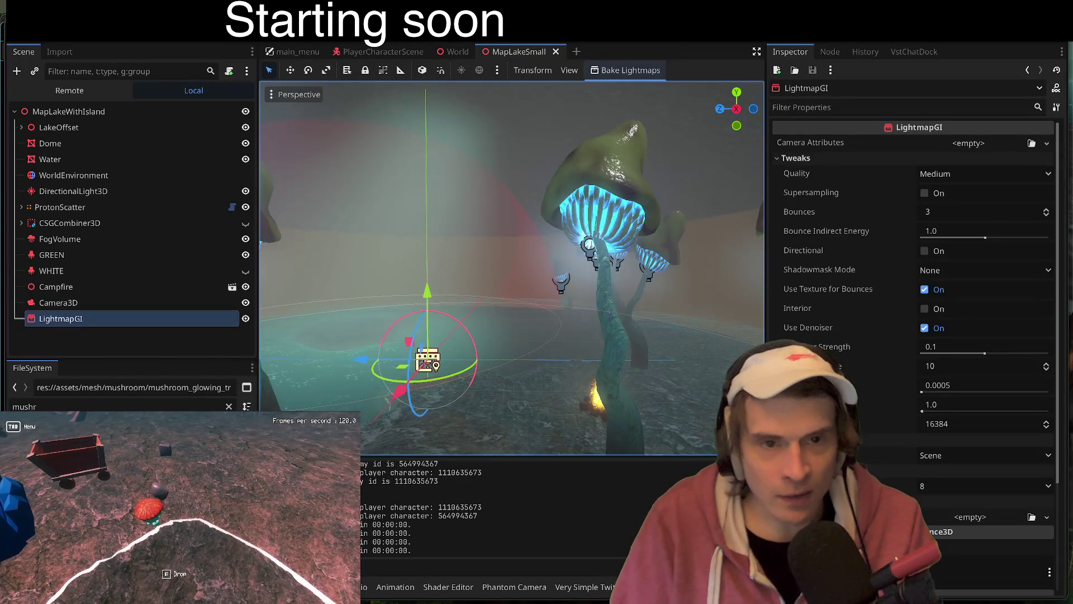
pyautogui.click(629, 70)
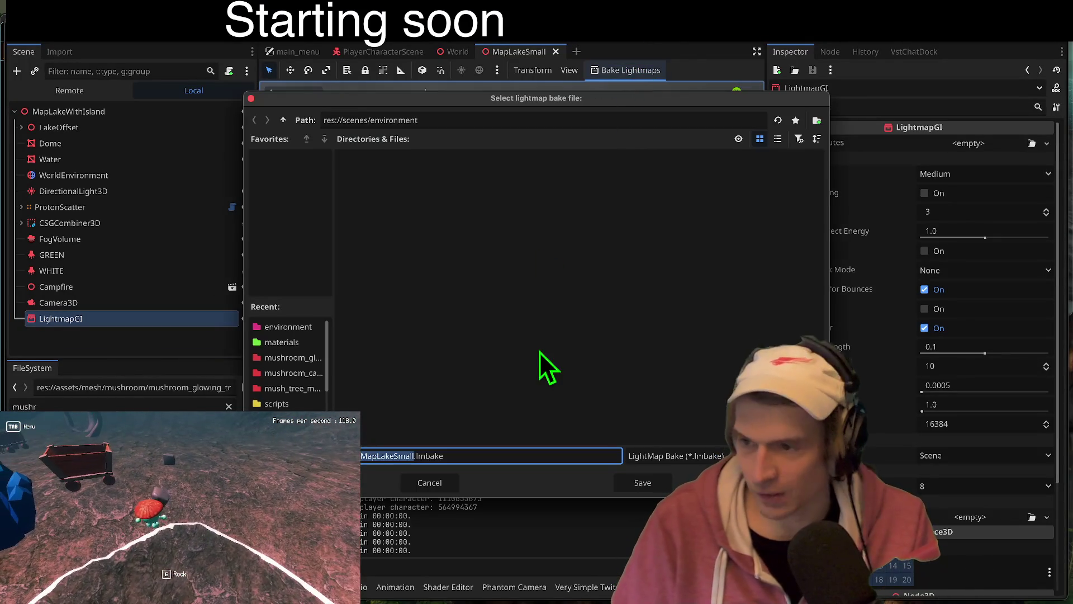
pyautogui.press('Escape')
pyautogui.click(503, 570)
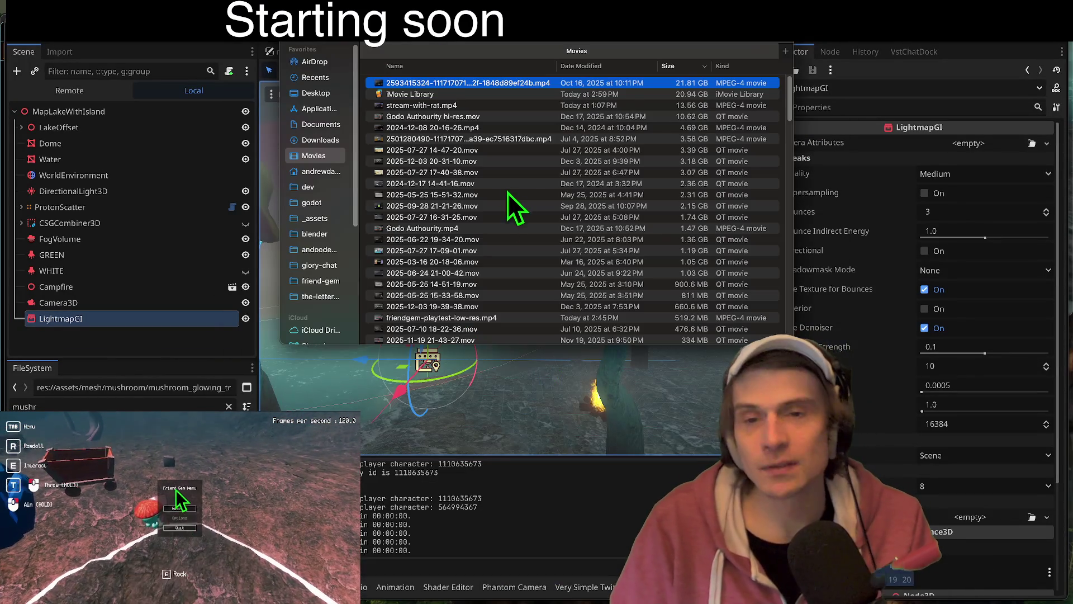
pyautogui.press('super+Tab')
# Step: Retry and cancel the bake, then check the import light-baking note in VS Code
pyautogui.click(619, 70)
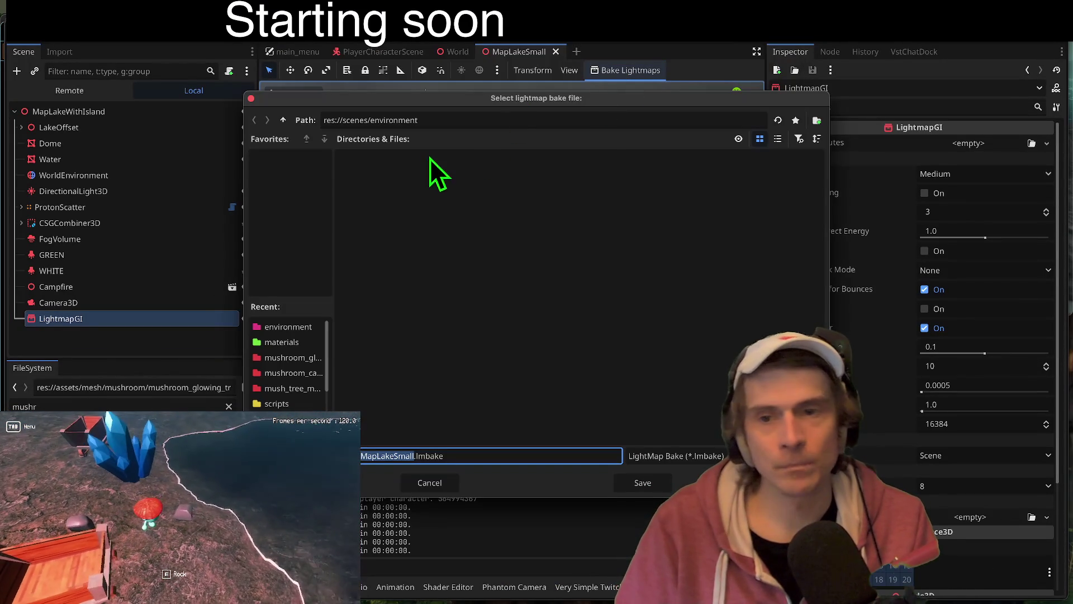
pyautogui.press('Escape')
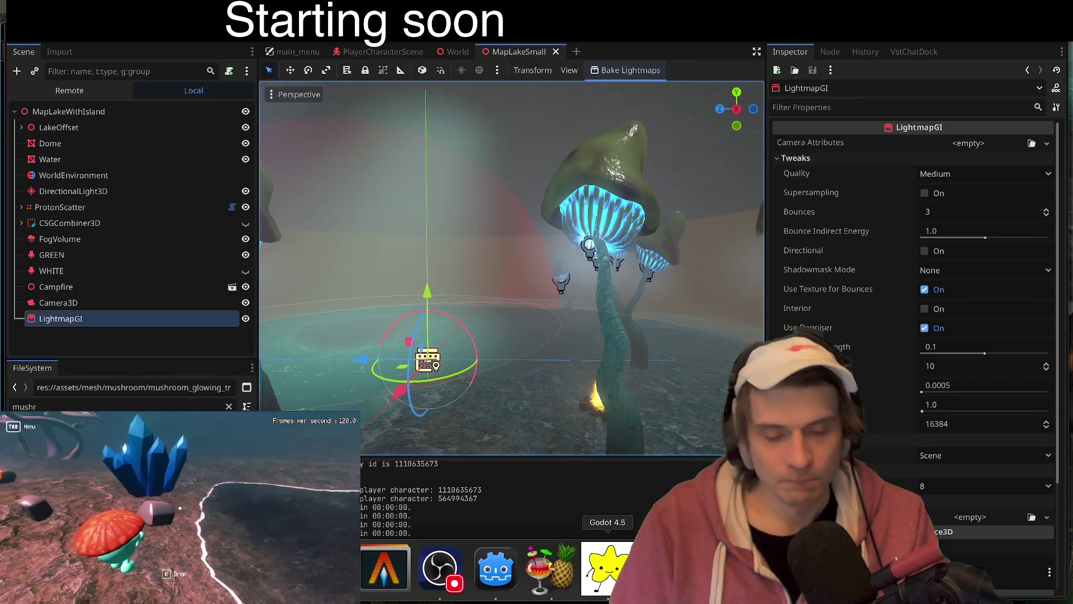
pyautogui.press('super+Tab')
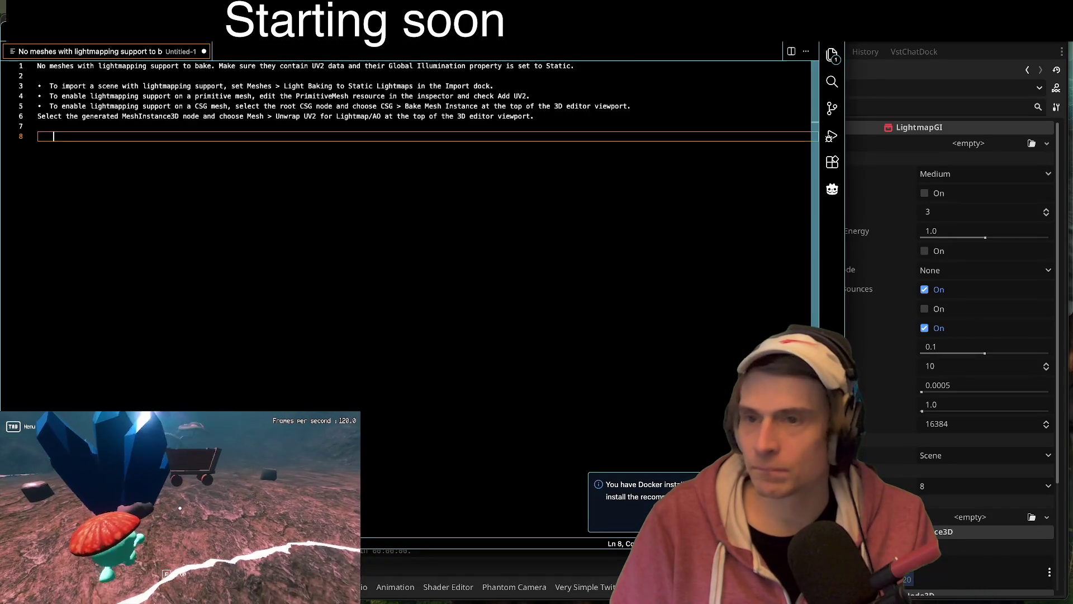
pyautogui.doubleClick(248, 86)
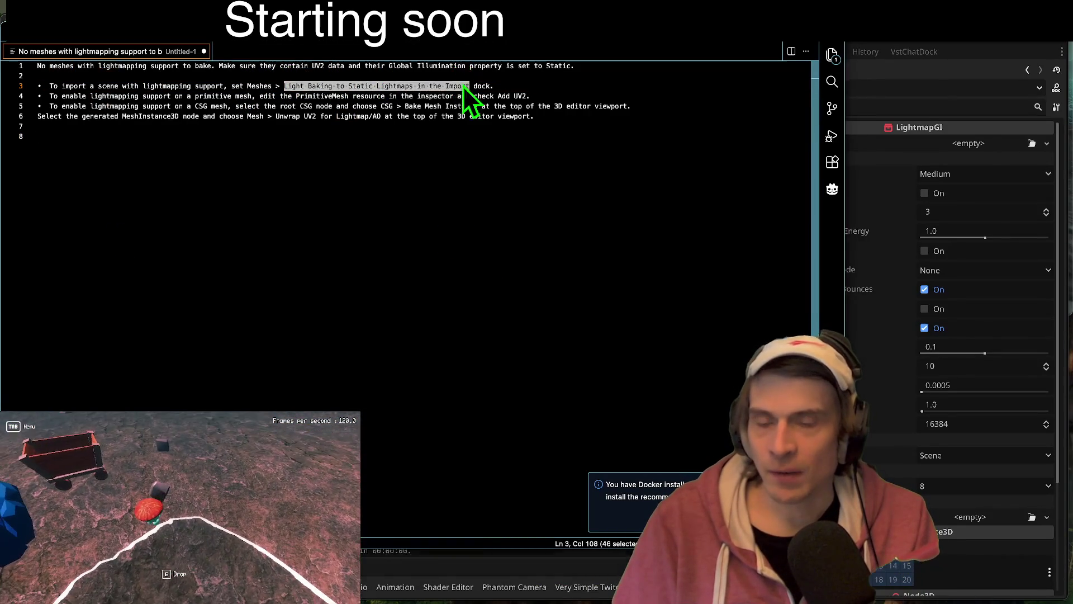
pyautogui.press('super+Tab')
pyautogui.click(122, 403)
# Step: Clear the 'mushr' file filter and tilt gem_lake_with_island.glb's import preview to an angled view
pyautogui.write('mushr')
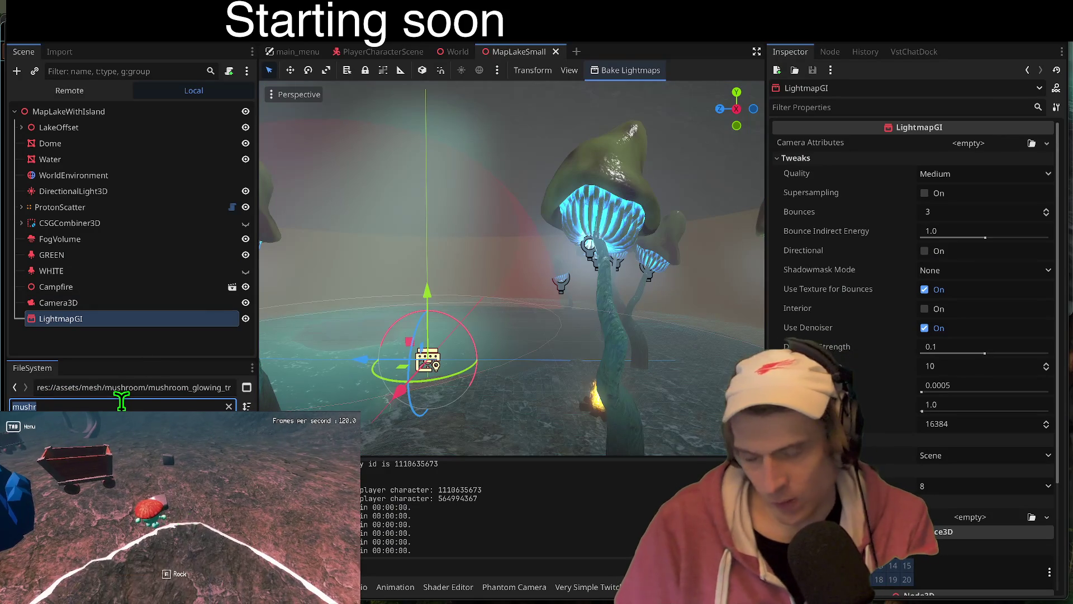
pyautogui.press('BackSpace')
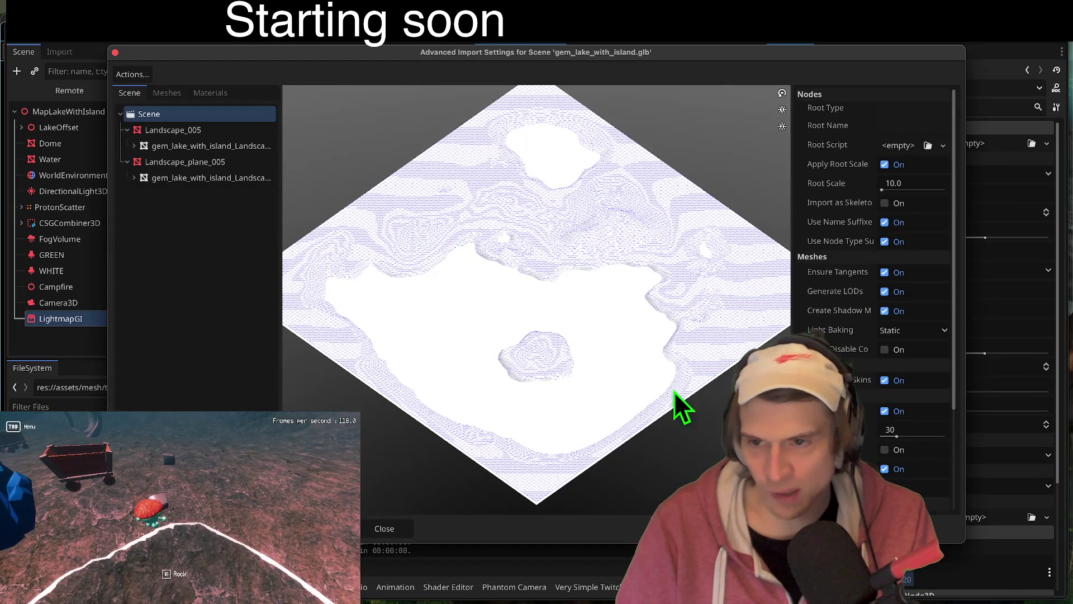
pyautogui.moveTo(681, 407); pyautogui.dragTo(579, 394)
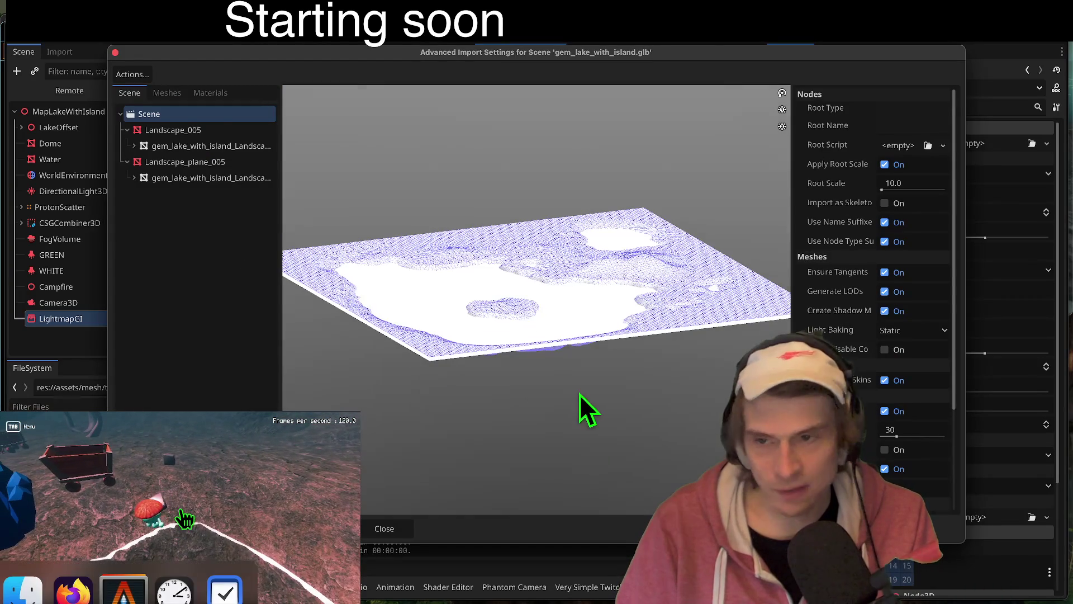
# Step: Enable Lightmap UV and Shadow Meshes on the first lake terrain mesh and reimport it
pyautogui.click(167, 93)
pyautogui.click(170, 115)
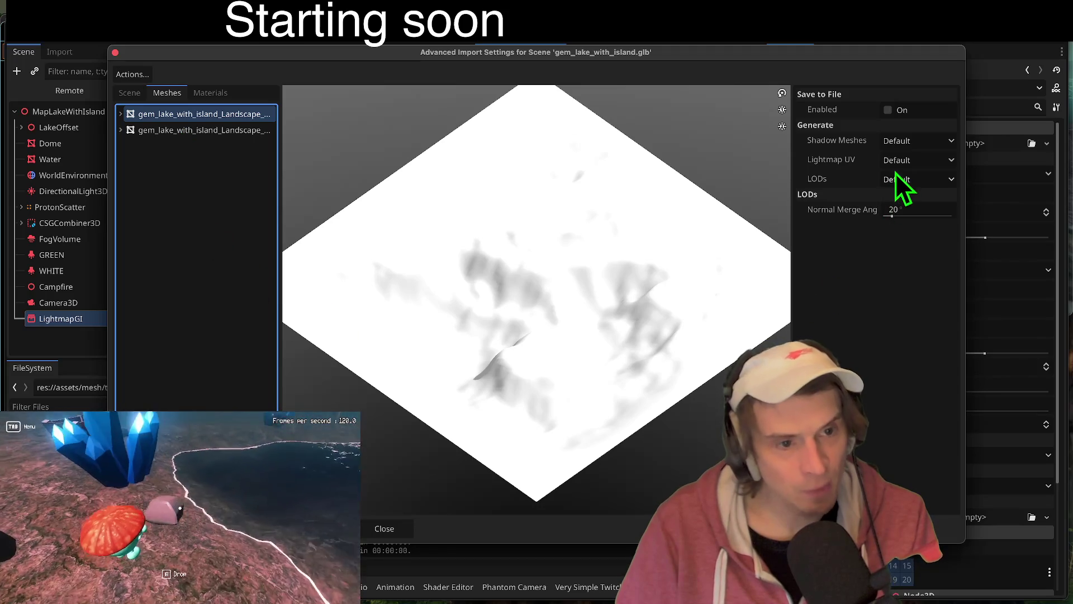
pyautogui.click(904, 159)
pyautogui.click(928, 193)
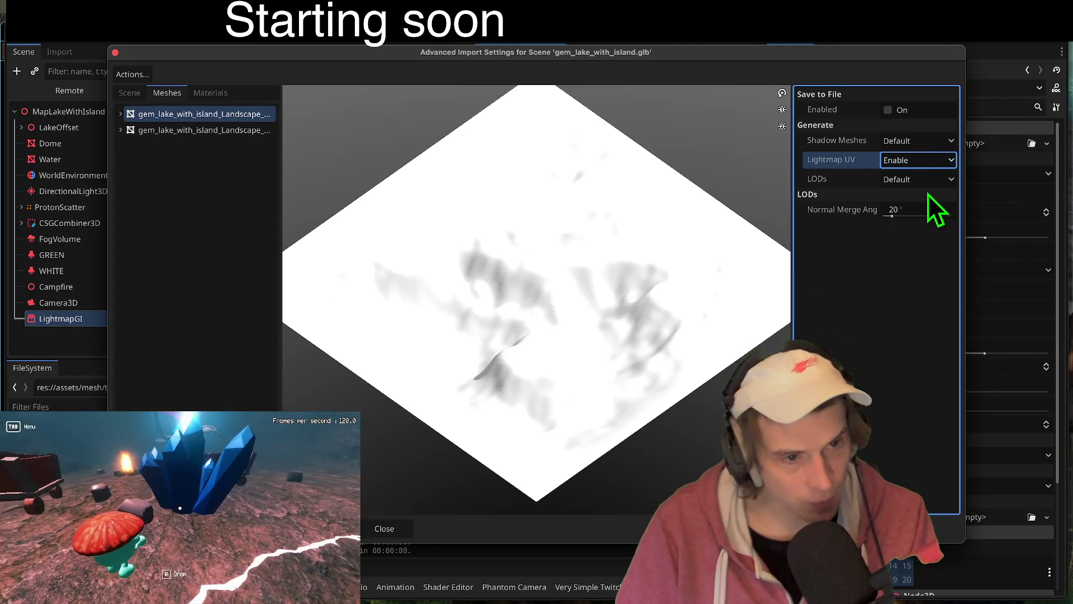
pyautogui.click(918, 139)
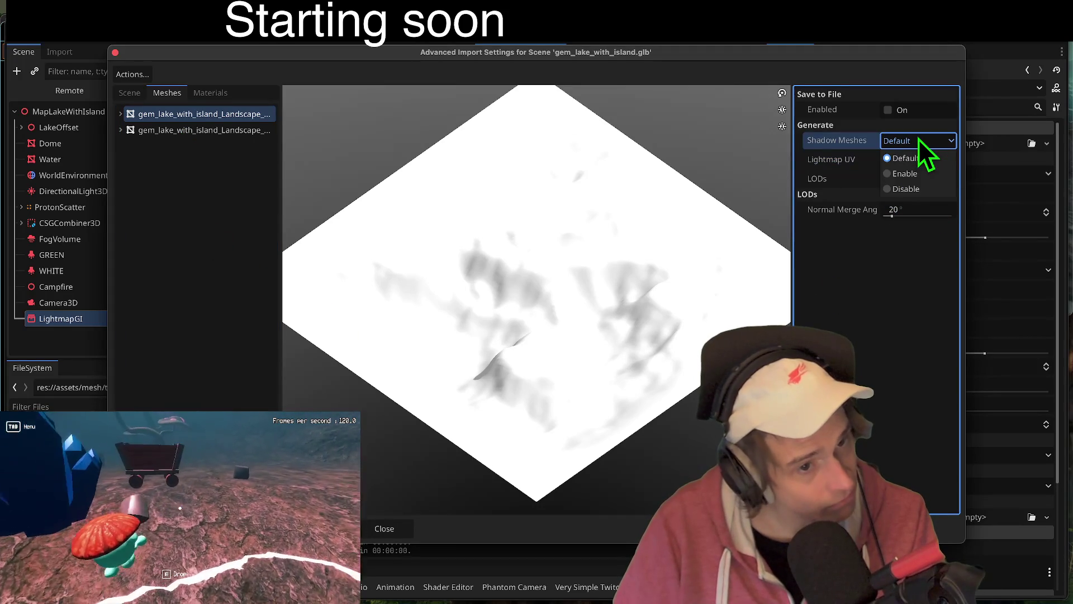
pyautogui.click(914, 177)
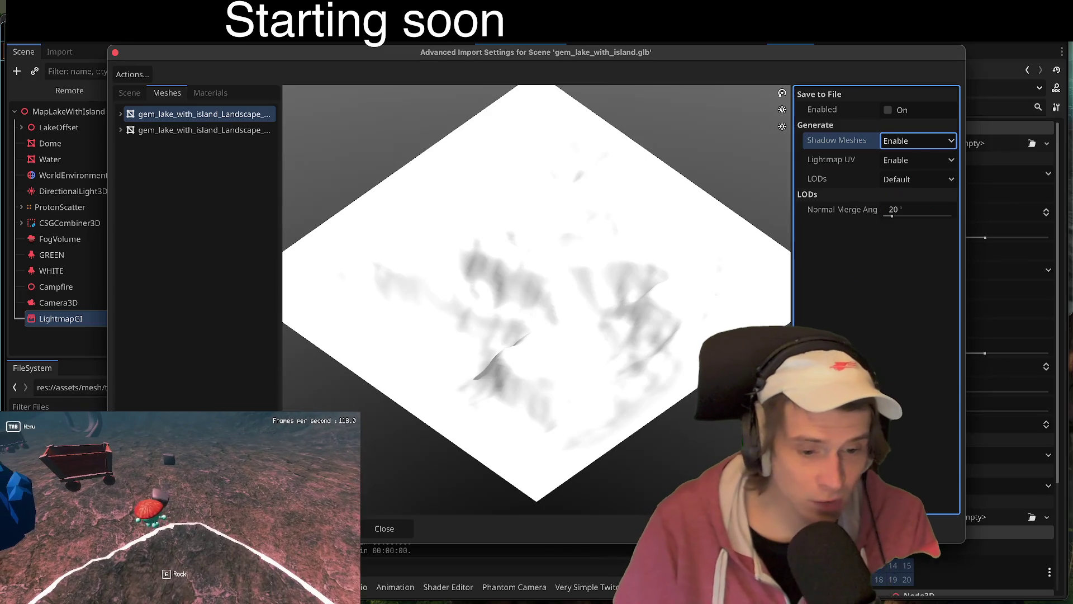
pyautogui.click(689, 529)
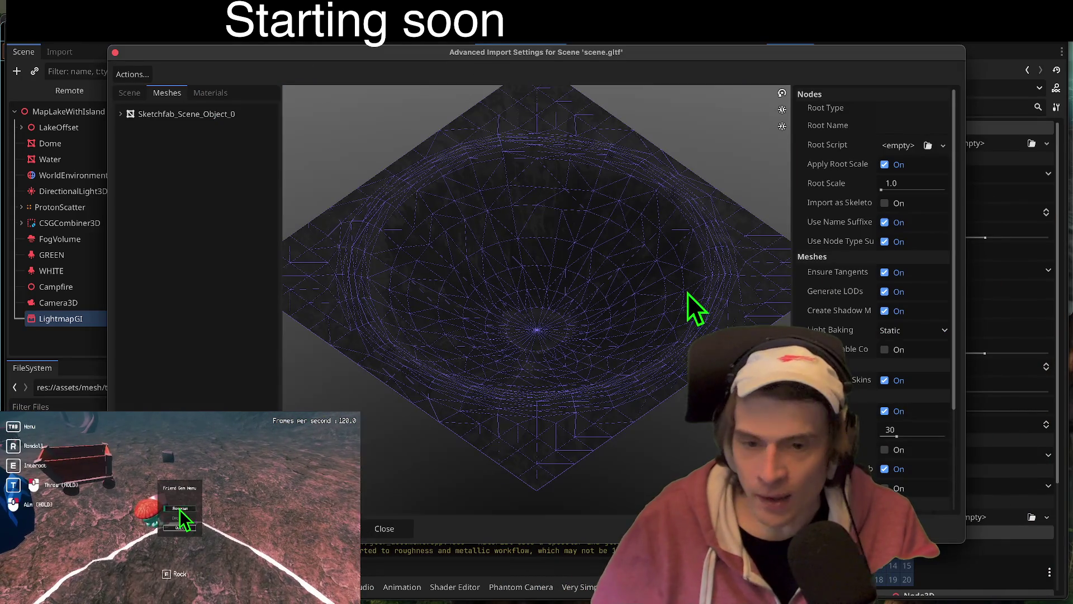
pyautogui.moveTo(600, 324); pyautogui.dragTo(599, 336)
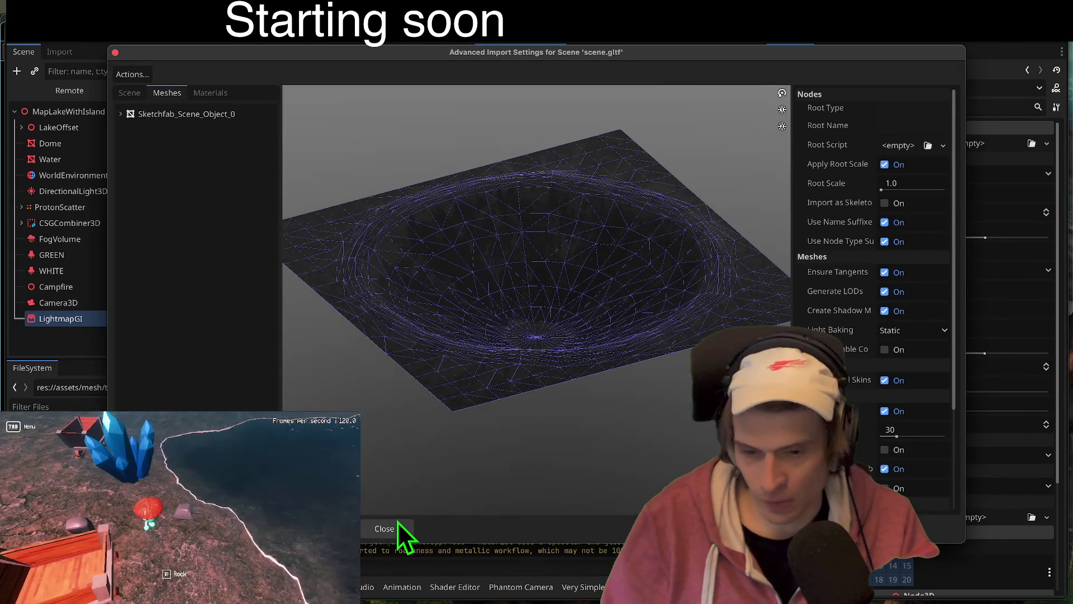
# Step: Close the crater import settings and delete the s4_crater terrain folder despite its MapLake1.tscn dependency
pyautogui.click(398, 526)
pyautogui.rightClick(129, 430)
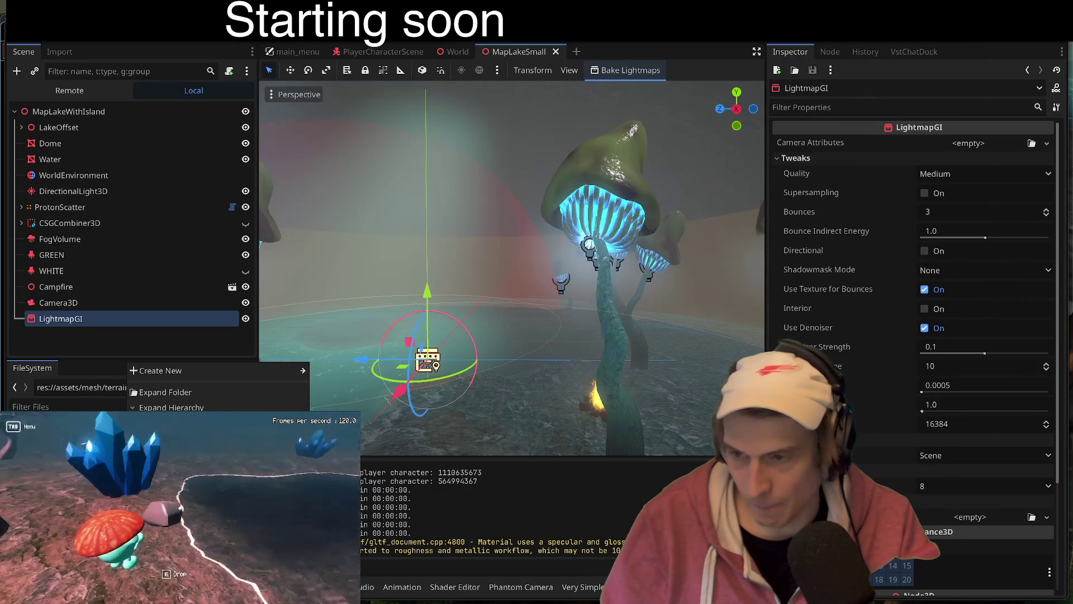
pyautogui.press('Delete')
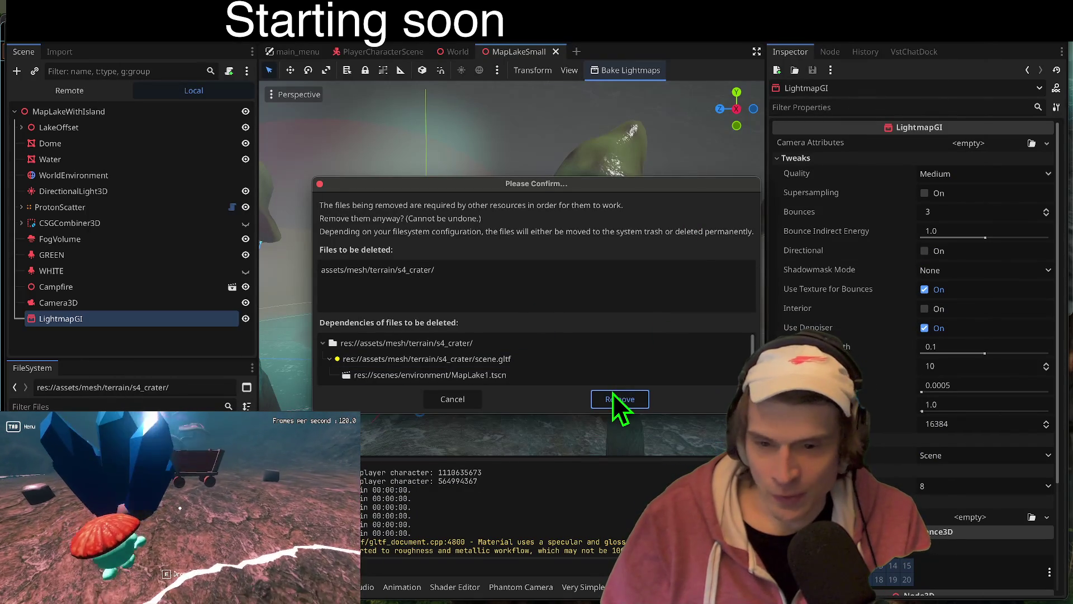
pyautogui.click(610, 399)
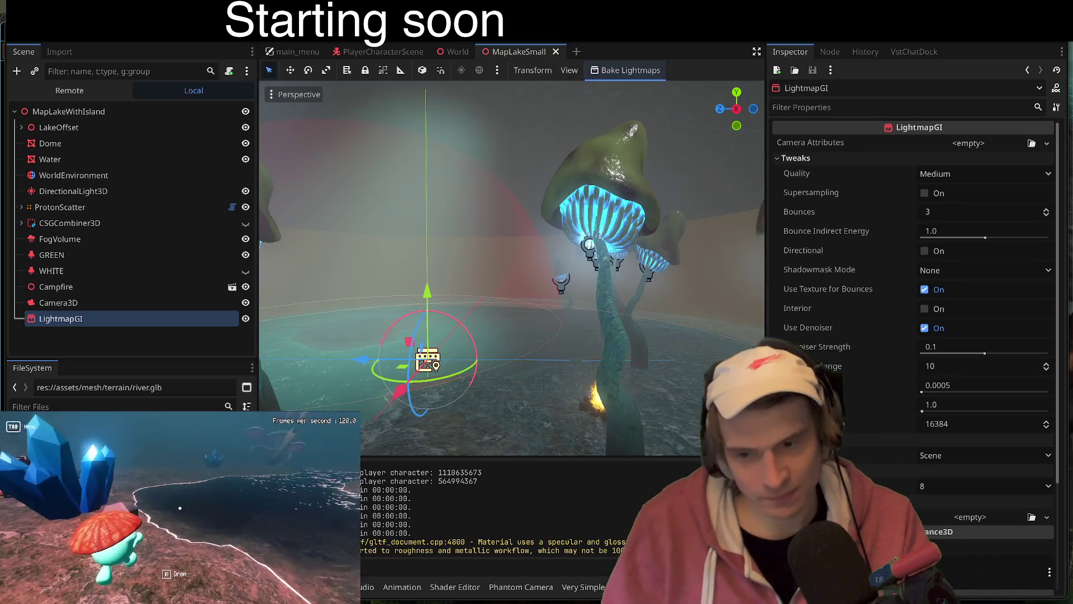
# Step: Enlarge the FileSystem panel to show the terrain folder and the scene tree to show more nodes
pyautogui.moveTo(227, 361)
pyautogui.mouseDown()
pyautogui.moveTo(216, 318)
pyautogui.moveTo(204, 319)
pyautogui.moveTo(166, 266)
pyautogui.moveTo(172, 198)
pyautogui.moveTo(137, 312)
pyautogui.moveTo(186, 248)
pyautogui.mouseUp()
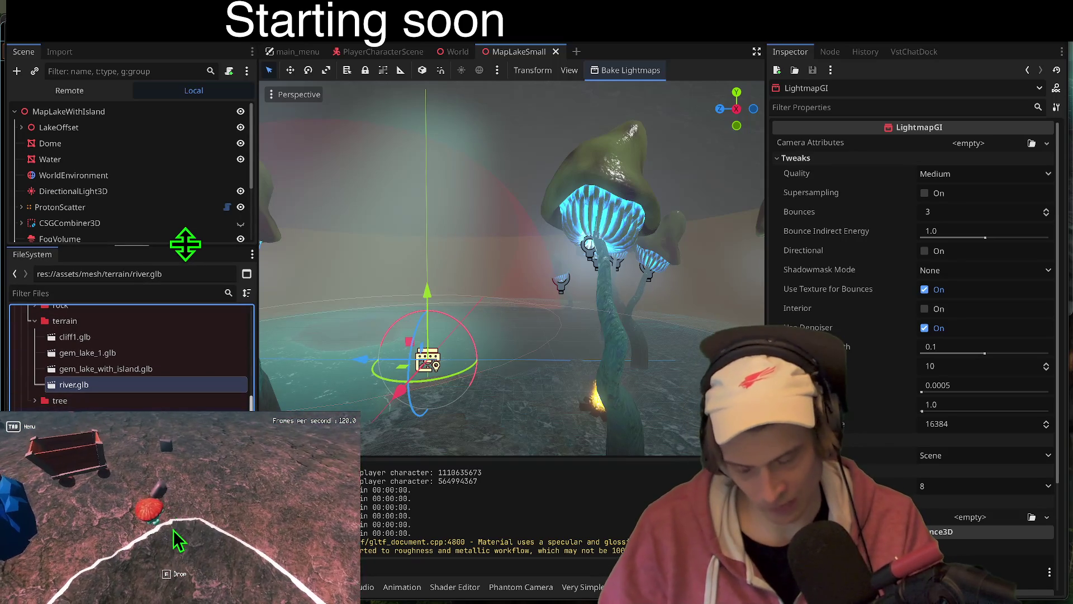
pyautogui.scroll(-1, 171, 237)
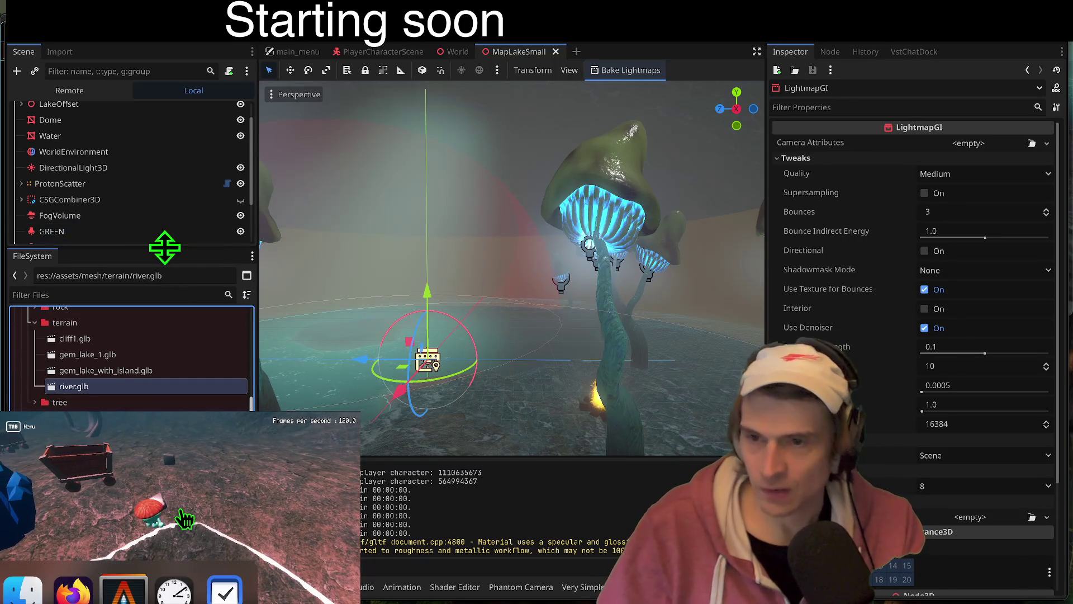
pyautogui.moveTo(166, 248); pyautogui.dragTo(162, 267)
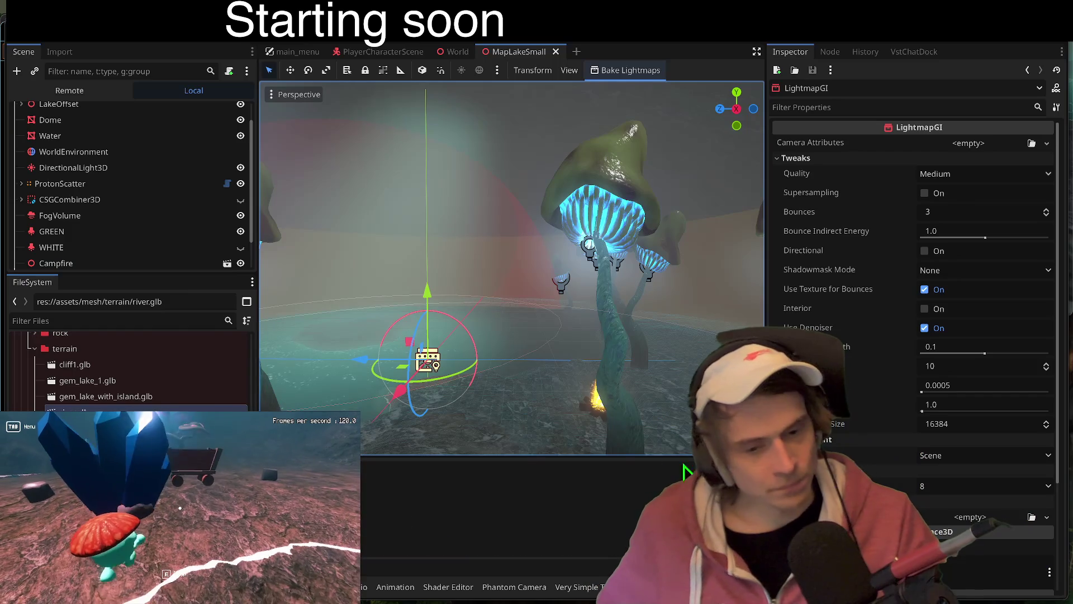
# Step: Enlarge the output panel, respawn the player in the running game, then collapse FileSystem beside a taller 3D view
pyautogui.moveTo(631, 456)
pyautogui.mouseDown()
pyautogui.moveTo(671, 299)
pyautogui.moveTo(661, 287)
pyautogui.moveTo(636, 373)
pyautogui.mouseUp()
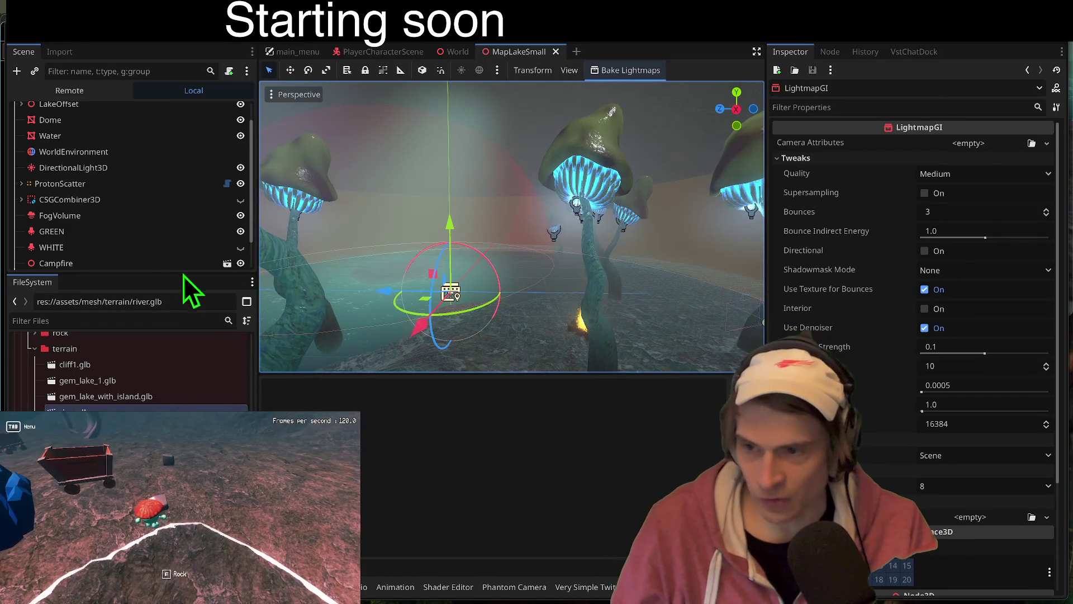
pyautogui.press('Tab')
pyautogui.click(180, 509)
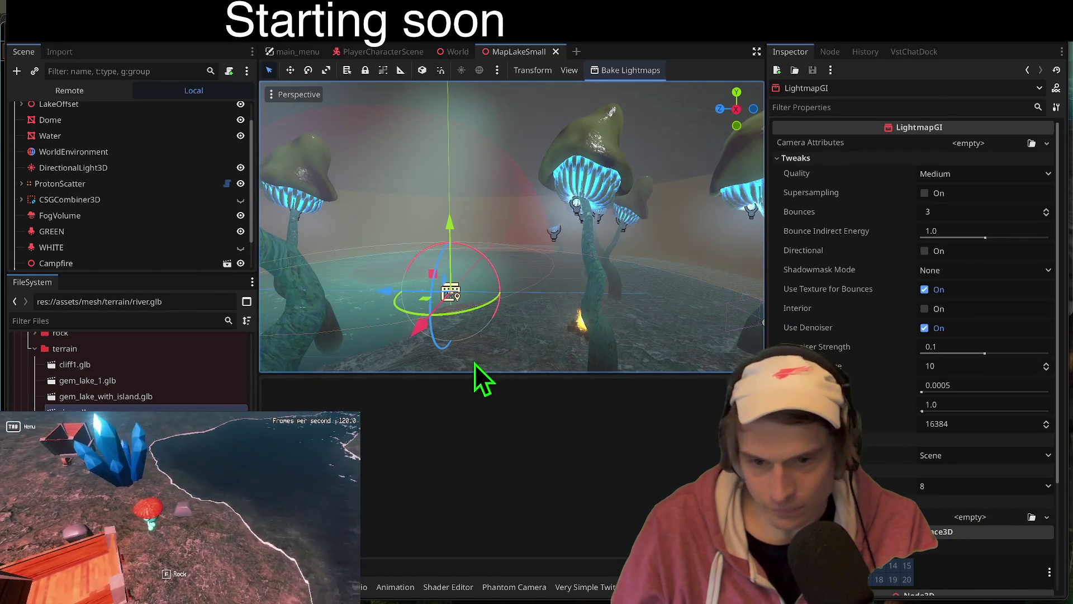
pyautogui.moveTo(481, 374)
pyautogui.mouseDown()
pyautogui.moveTo(479, 384)
pyautogui.moveTo(559, 324)
pyautogui.moveTo(425, 352)
pyautogui.mouseUp()
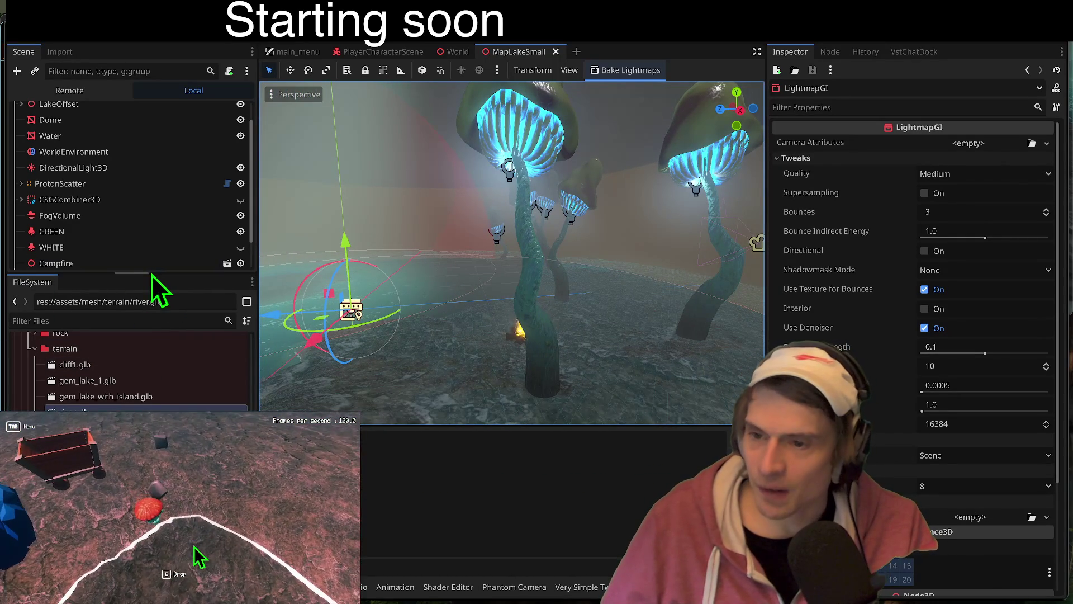
pyautogui.moveTo(150, 273)
pyautogui.mouseDown()
pyautogui.moveTo(100, 360)
pyautogui.moveTo(98, 397)
pyautogui.mouseUp()
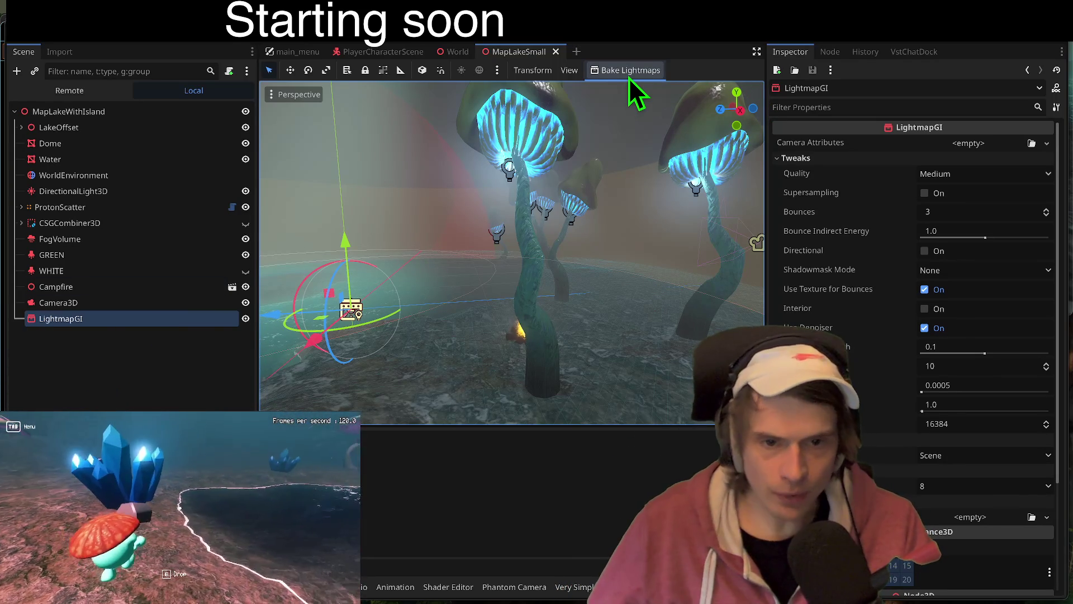
# Step: Bake the scene's lightmaps to MapLakeSmall.lmbake, then run the bake a second time
pyautogui.click(629, 78)
pyautogui.press('Return')
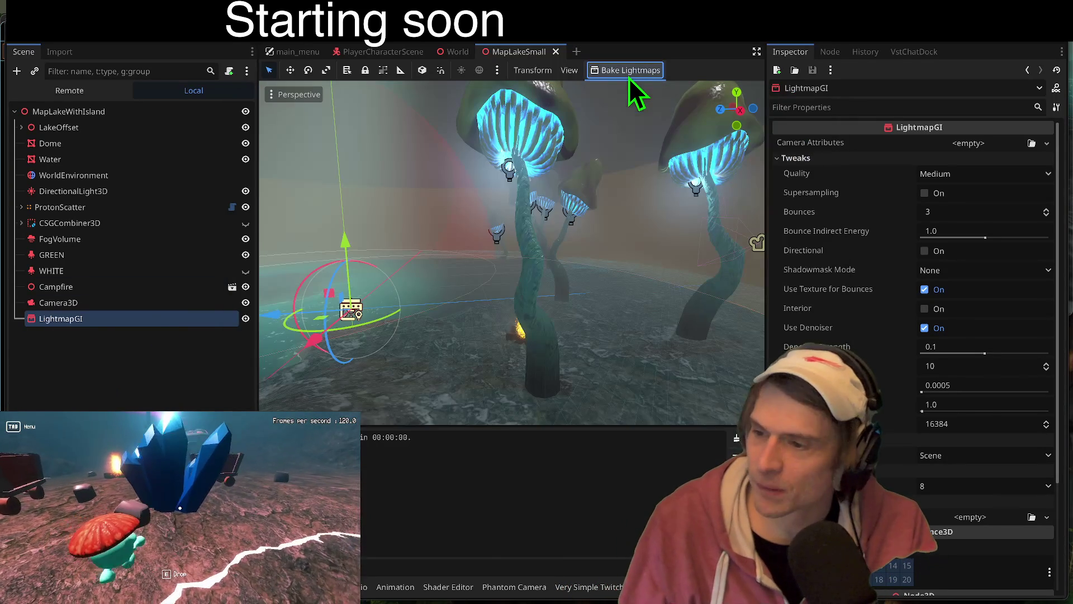
pyautogui.click(635, 70)
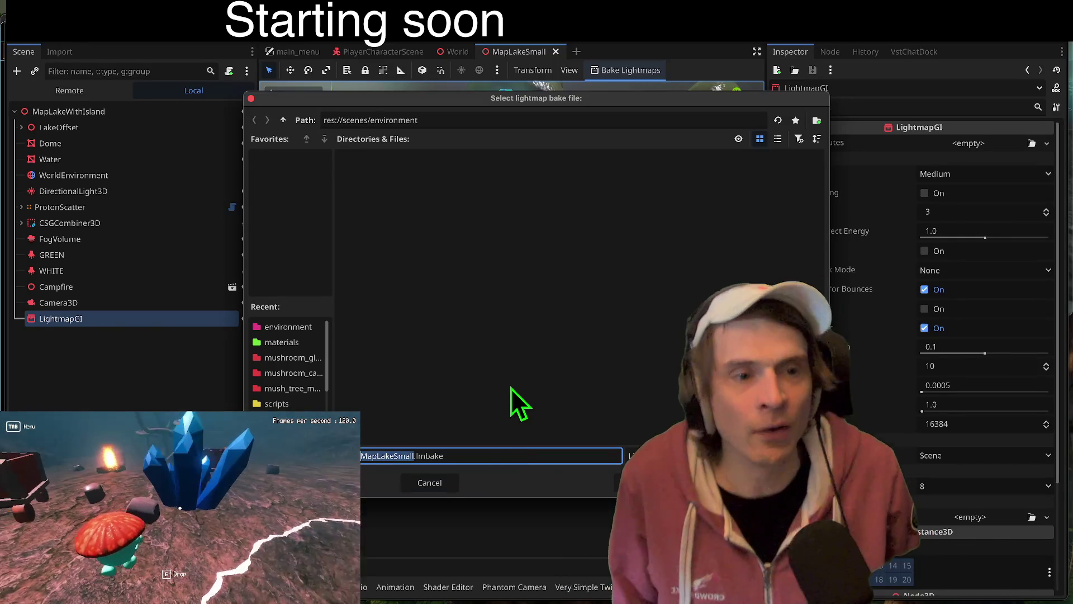
pyautogui.press('Return')
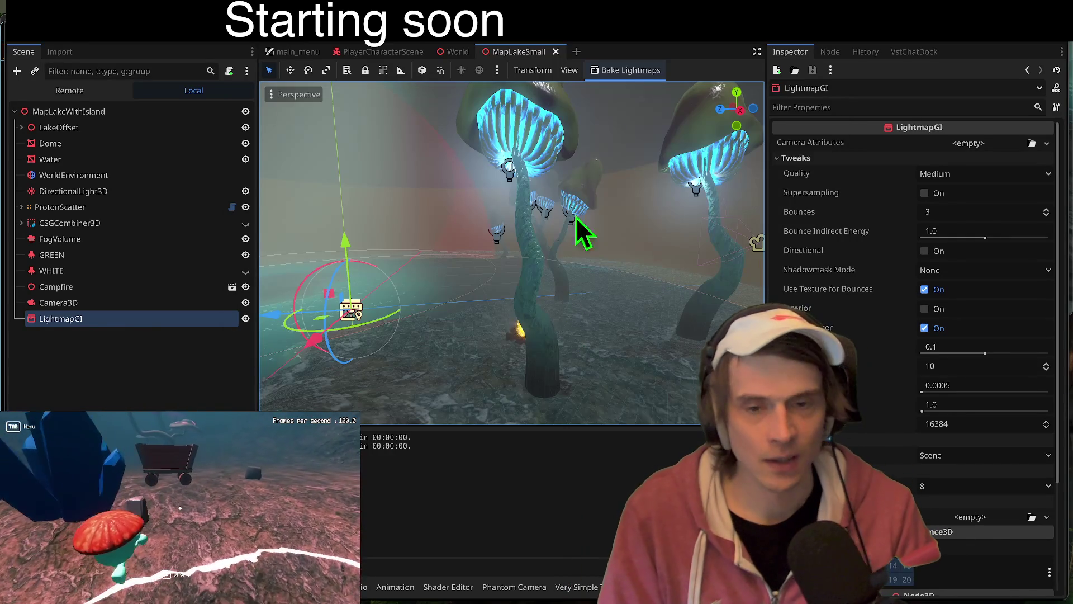
# Step: Cycle through the World and main_menu scene tabs back to MapLakeSmall
pyautogui.click(458, 52)
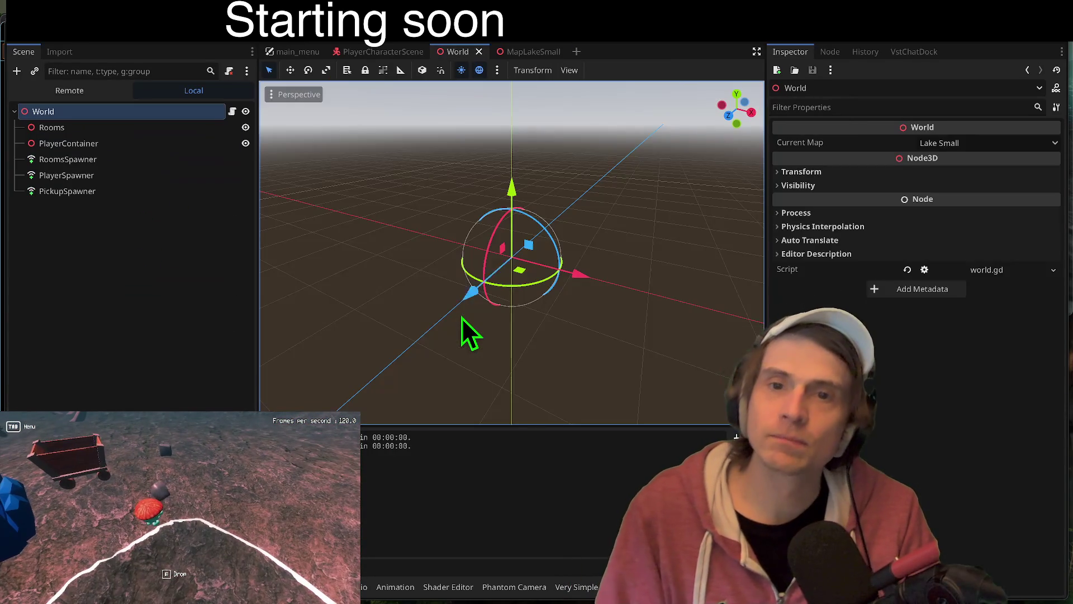
pyautogui.hotkey('ctrl', 'Tab')
pyautogui.hotkey('ctrl', 'Tab')
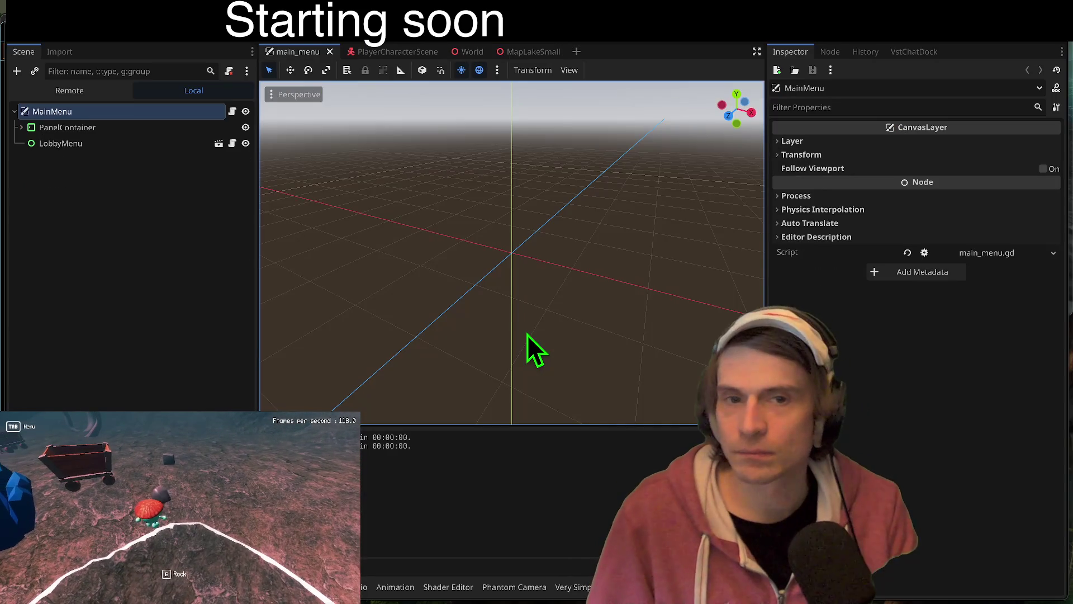
pyautogui.hotkey('ctrl', 'shift', 'Tab')
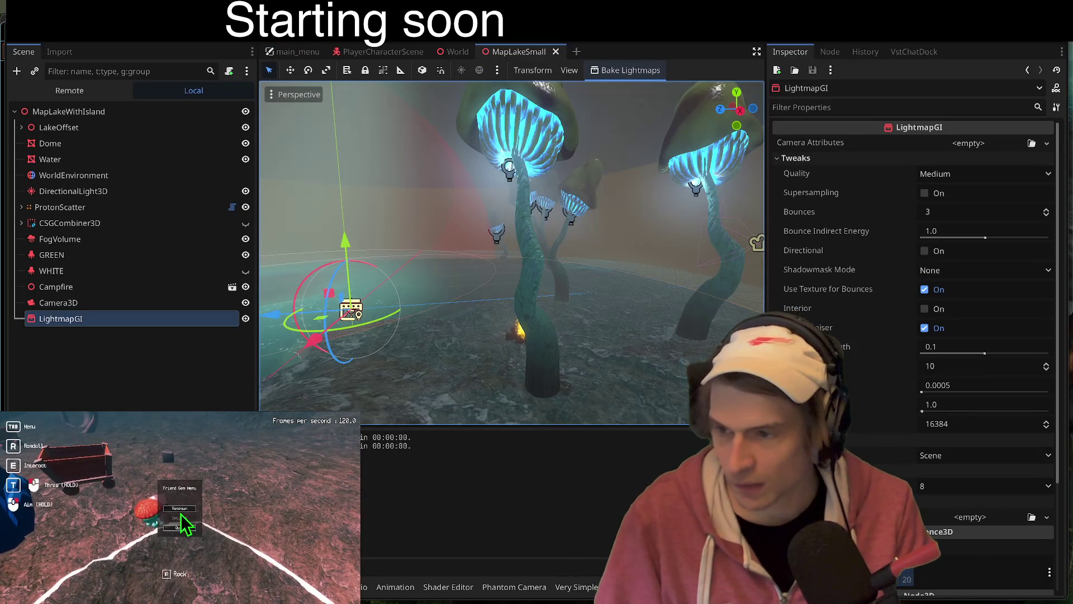
pyautogui.click(180, 509)
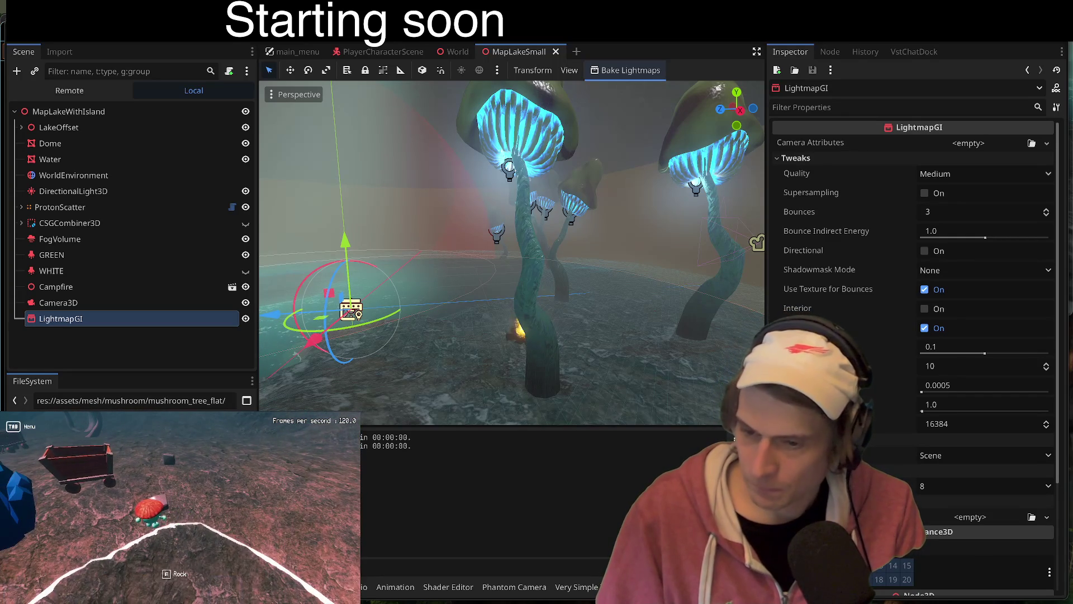
pyautogui.press('Tab')
pyautogui.doubleClick(167, 425)
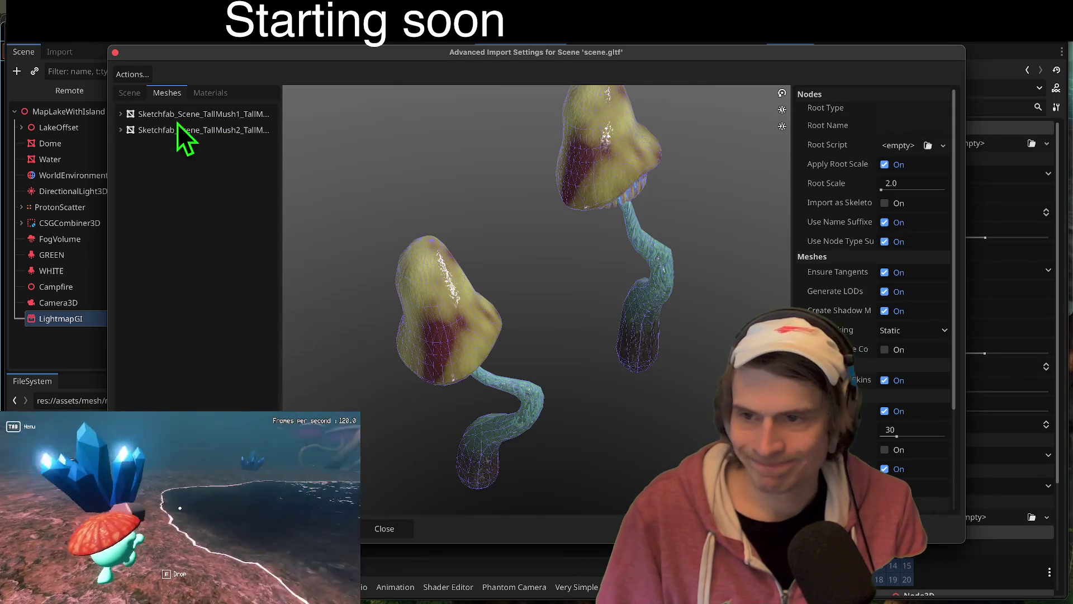
pyautogui.press('Escape')
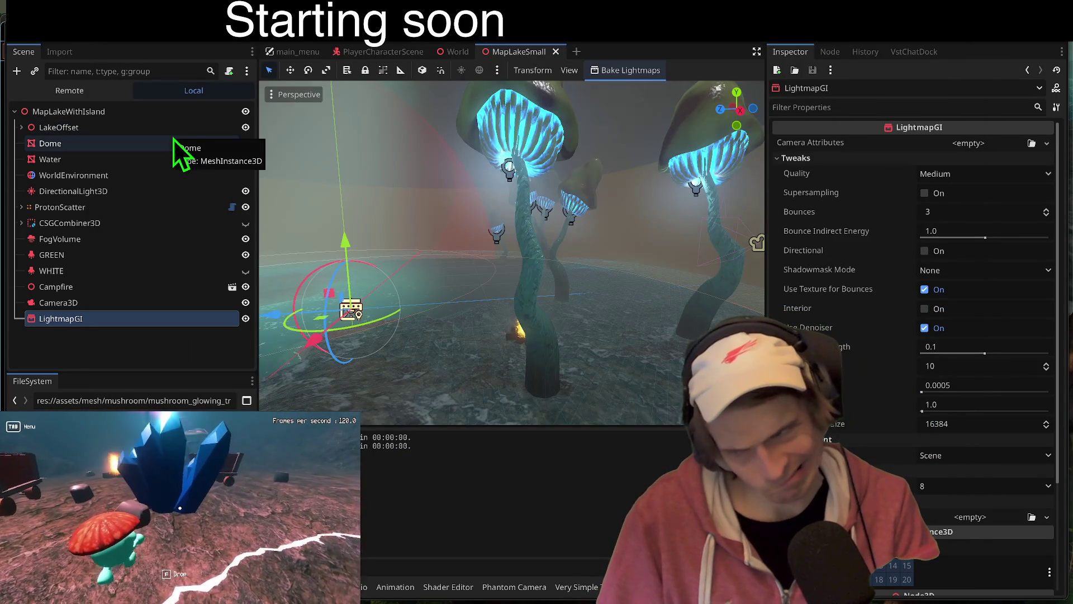
# Step: Open the MushroomTreeScatter2 scene and select its mushroom MeshInstance3D
pyautogui.hotkey('ctrl', 'shift', 'Tab')
pyautogui.hotkey('ctrl', 'Tab')
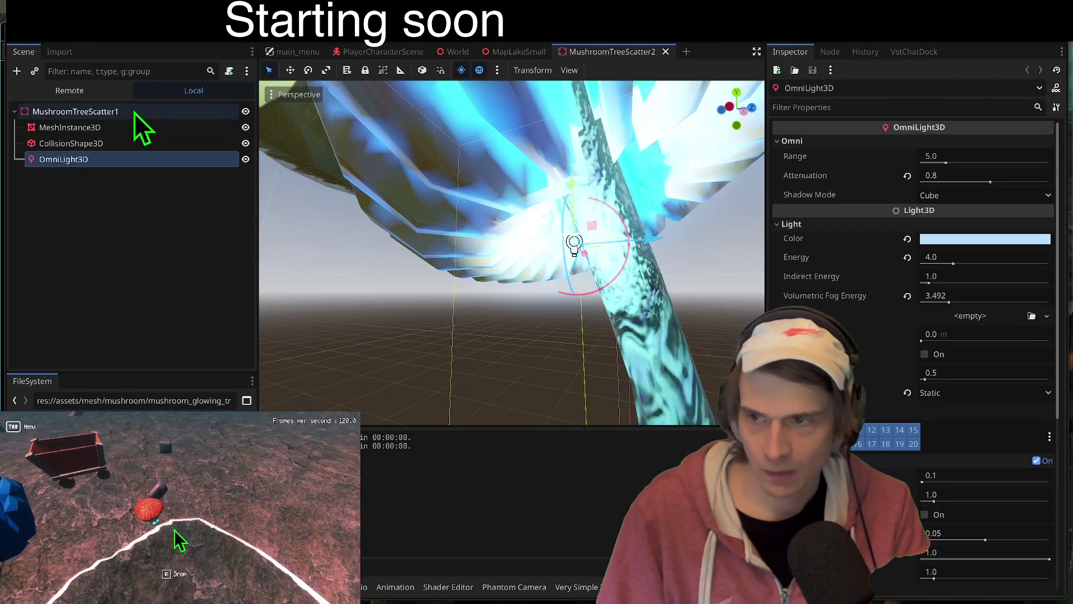
pyautogui.click(134, 113)
pyautogui.click(124, 129)
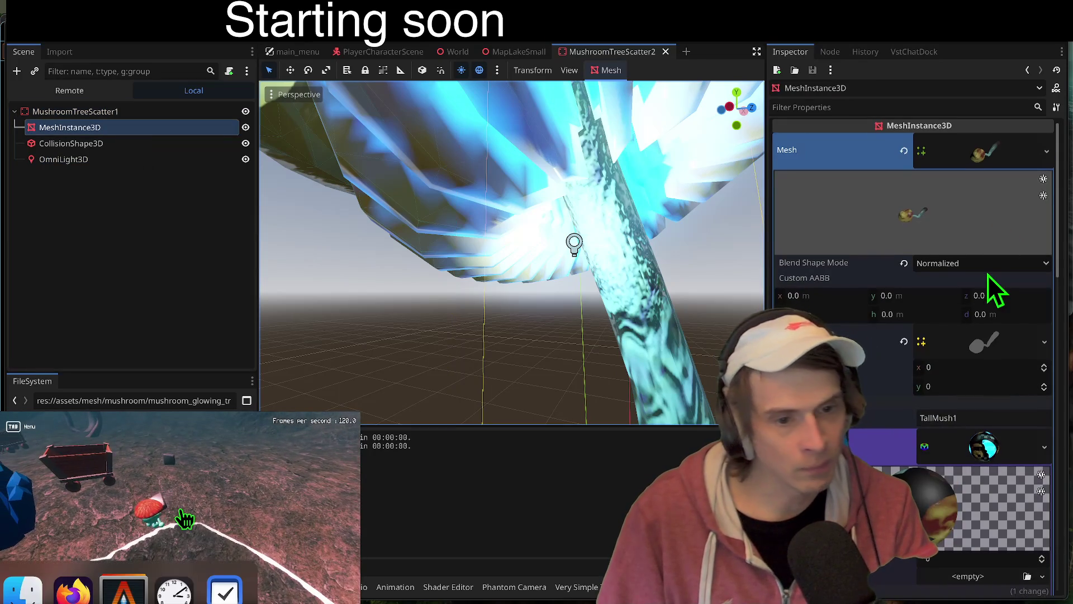
pyautogui.scroll(-3, 988, 274)
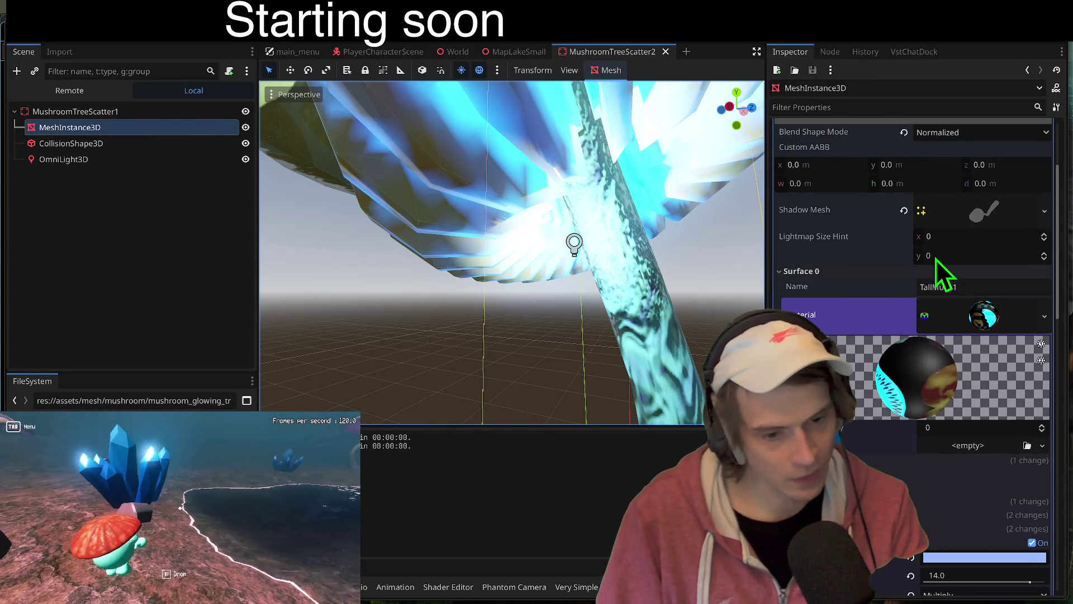
pyautogui.scroll(2, 936, 259)
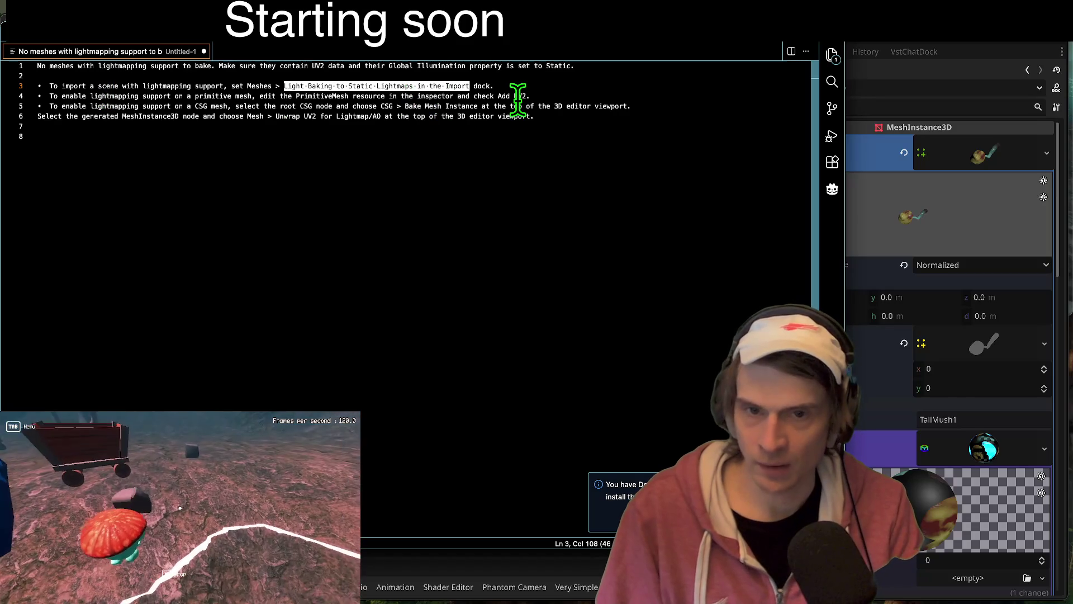
# Step: Inspect the mushroom's TallMush1 material settings, including its 14.0 emission energy
pyautogui.click(992, 448)
pyautogui.click(992, 448)
pyautogui.scroll(-3, 992, 449)
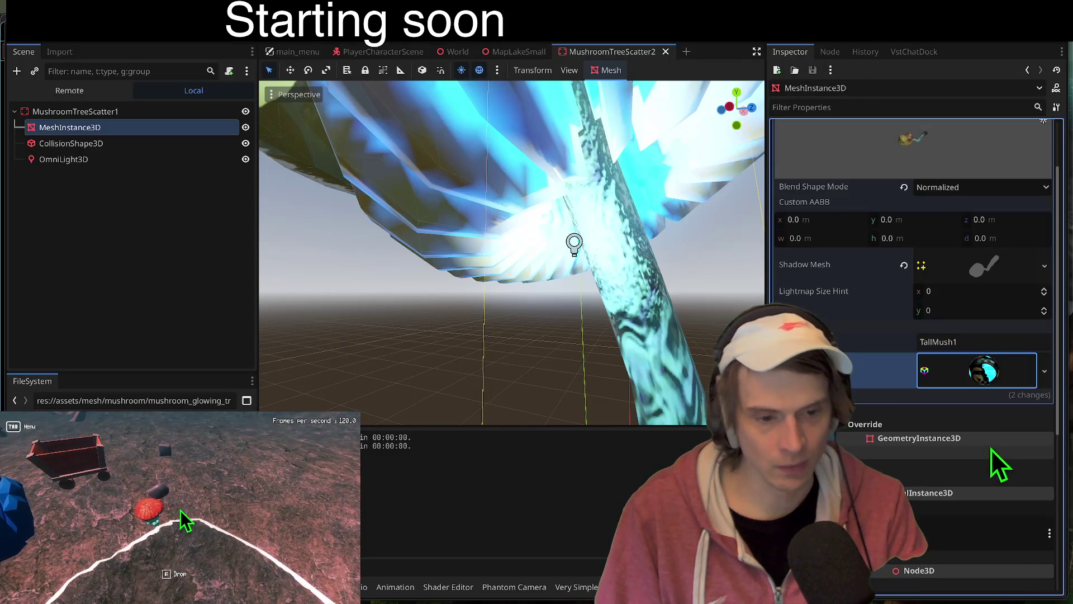
pyautogui.click(982, 369)
pyautogui.scroll(-5, 981, 381)
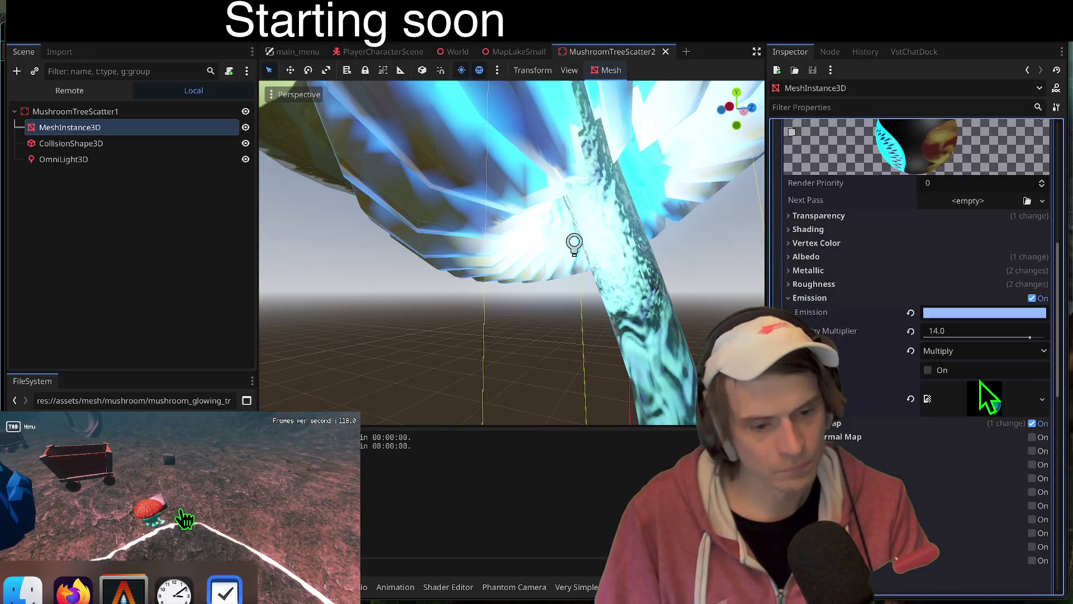
pyautogui.scroll(-2, 907, 463)
pyautogui.click(995, 402)
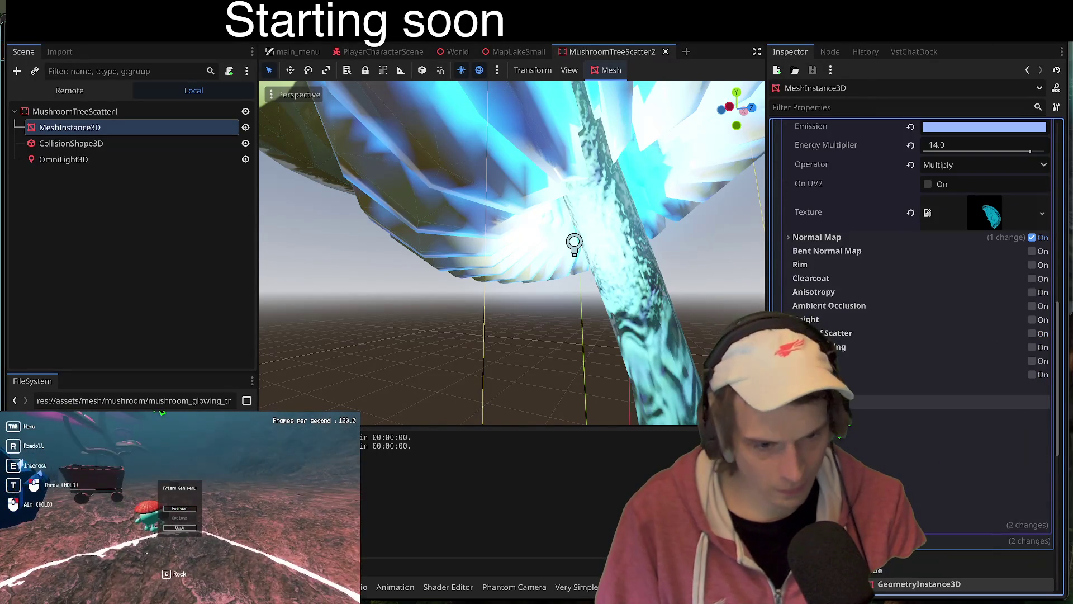
pyautogui.scroll(8, 1023, 407)
# Step: Consult the lightmapping notes, review the mesh resource details, and open the Mesh toolbar menu
pyautogui.hotkey('alt', 'Tab')
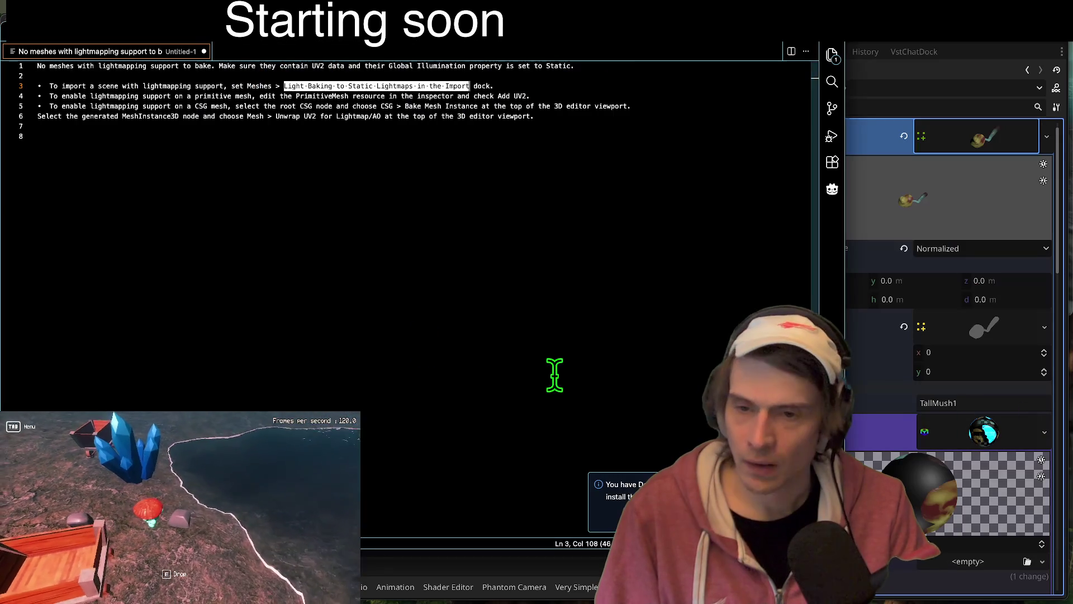
pyautogui.click(942, 116)
pyautogui.click(1002, 156)
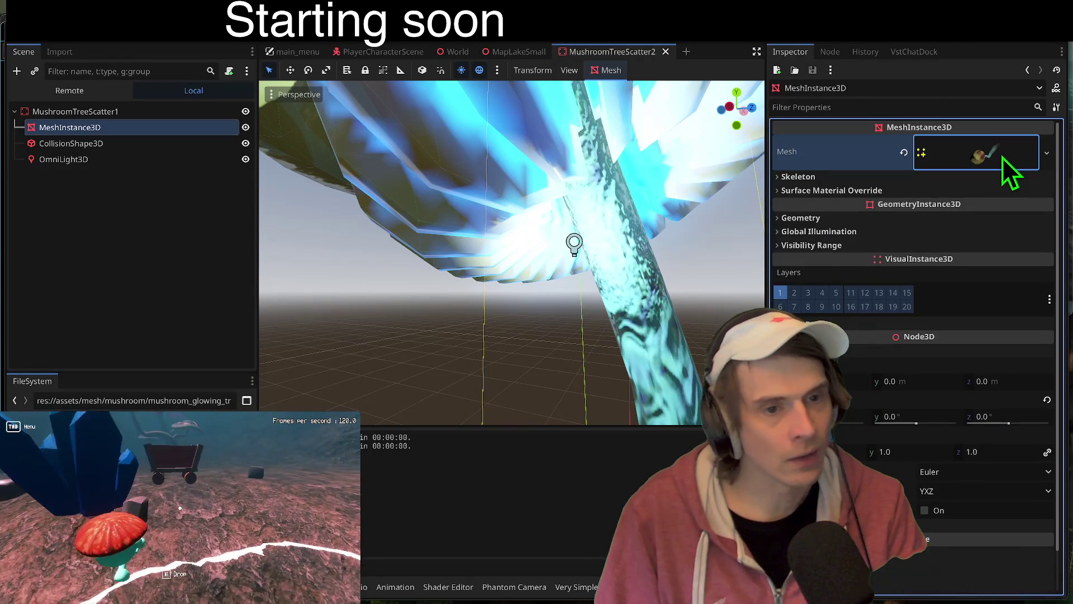
pyautogui.click(1002, 156)
pyautogui.scroll(-2, 961, 284)
pyautogui.scroll(2, 970, 257)
pyautogui.click(600, 70)
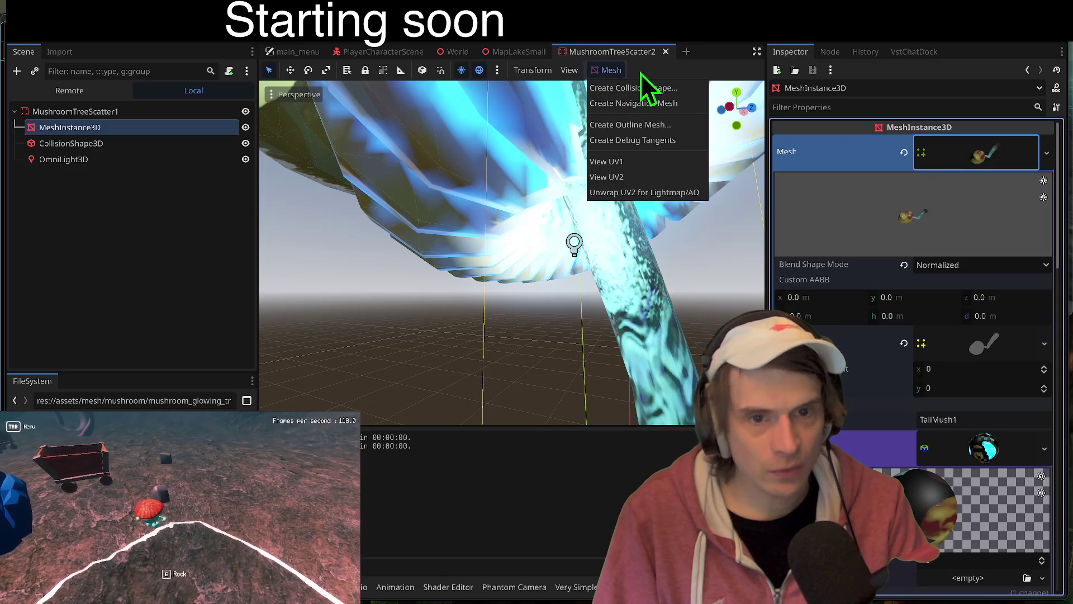
# Step: Check the mushroom mesh's UV2 layout in UV Channel Debug, then switch to the VS Code notes
pyautogui.click(682, 174)
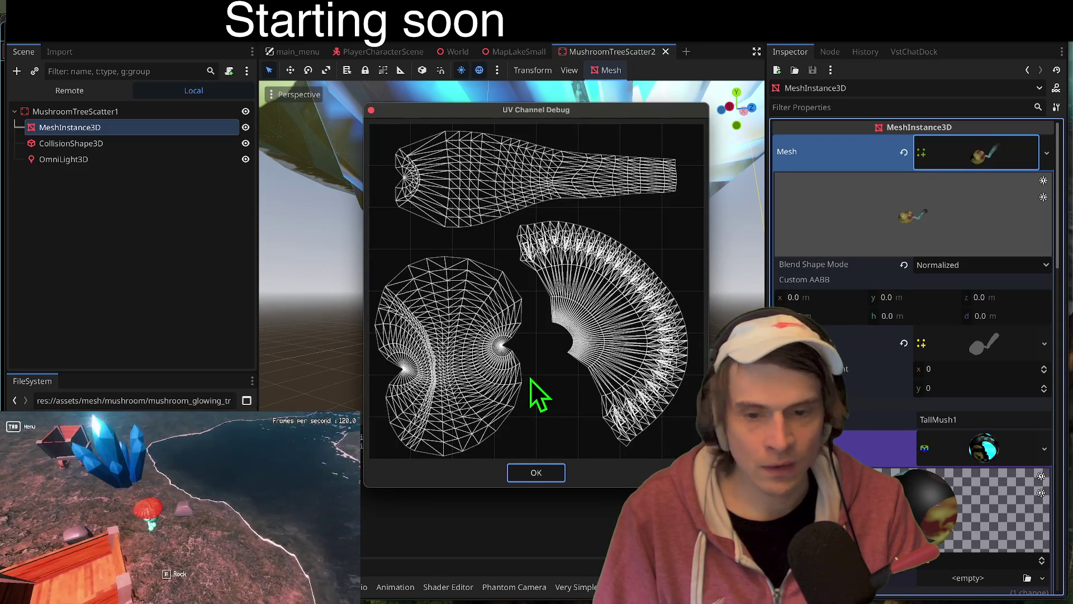
pyautogui.click(519, 473)
pyautogui.hotkey('alt', 'Tab')
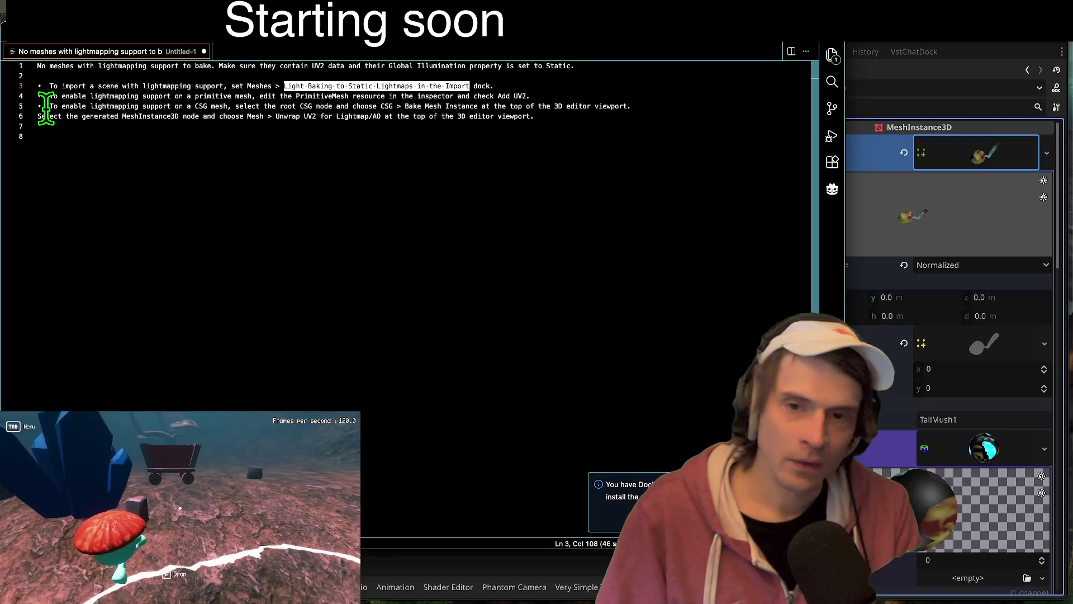
# Step: Trim the notes' trailing empty lines and insert blank lines before the Unwrap UV2 instruction on line 6
pyautogui.moveTo(605, 483); pyautogui.dragTo(660, 498)
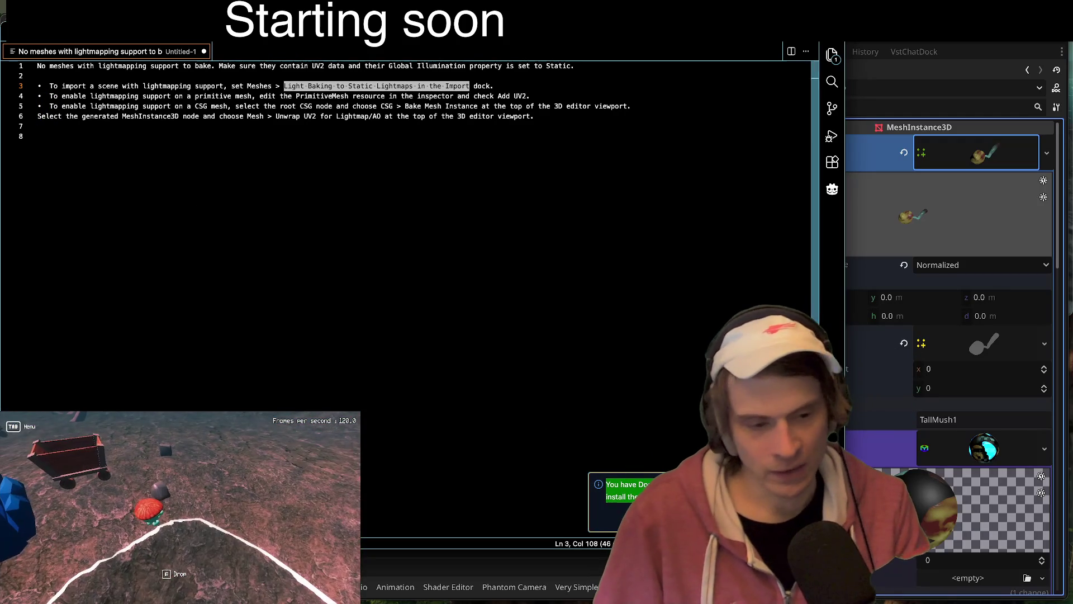
pyautogui.click(470, 230)
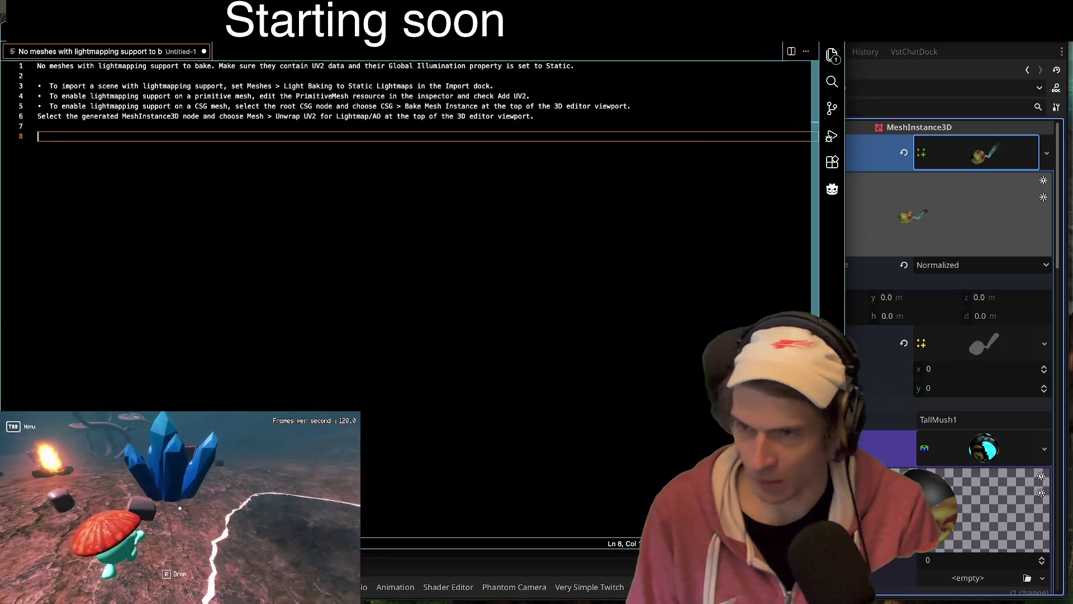
pyautogui.press('BackSpace')
pyautogui.press('BackSpace')
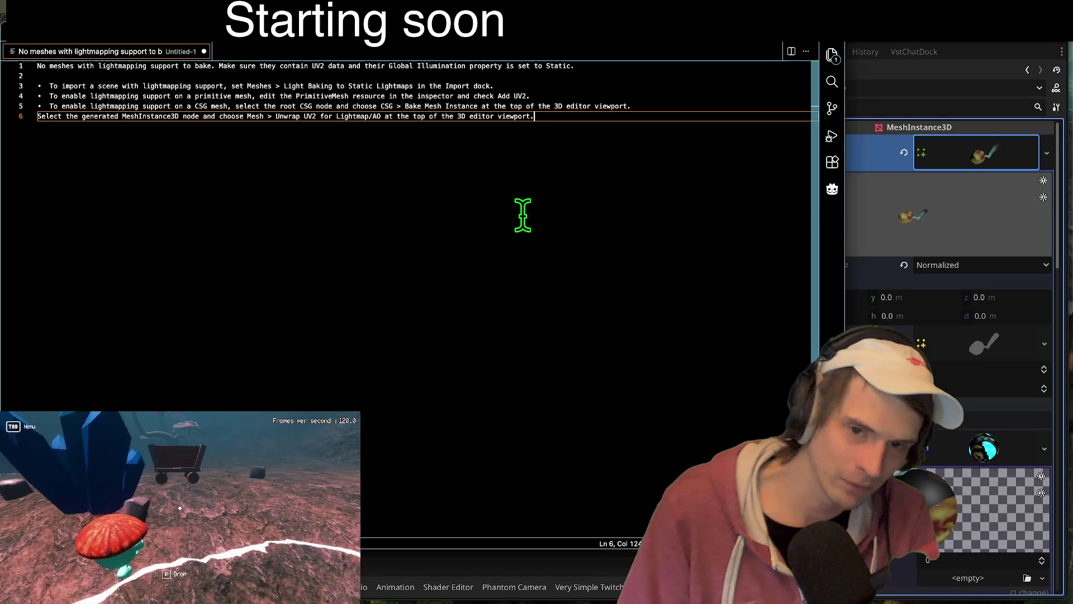
pyautogui.press('Return')
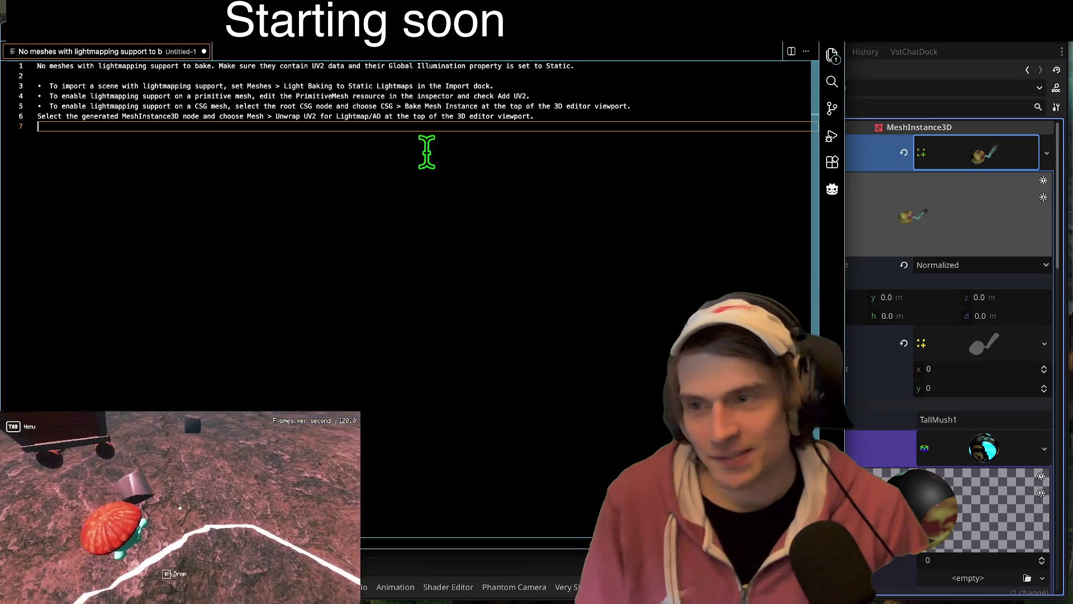
pyautogui.press('Up')
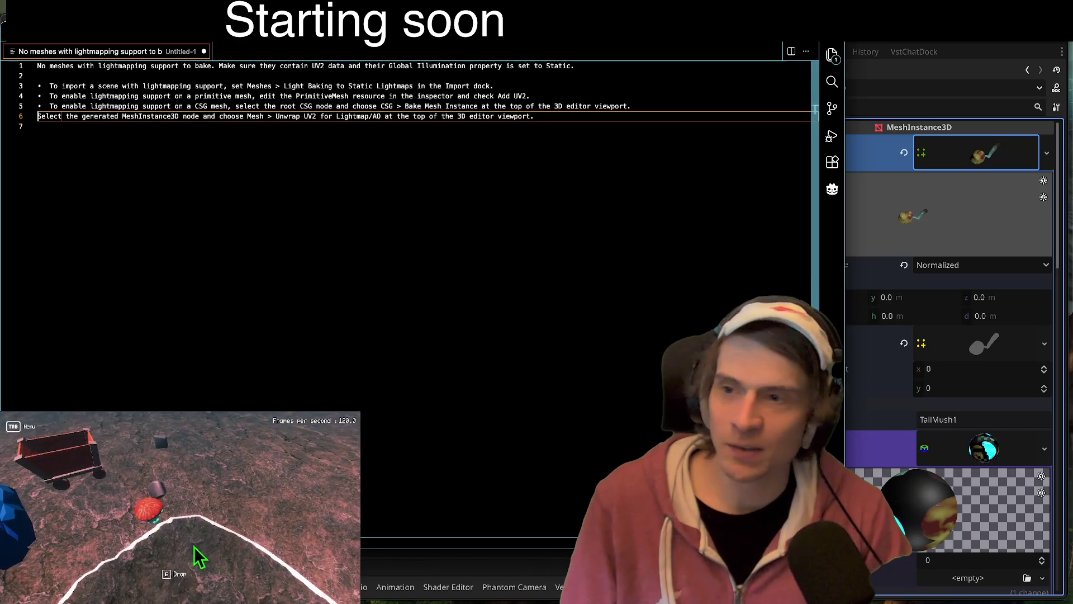
pyautogui.press('Return')
pyautogui.press('Down')
pyautogui.press('super+Tab')
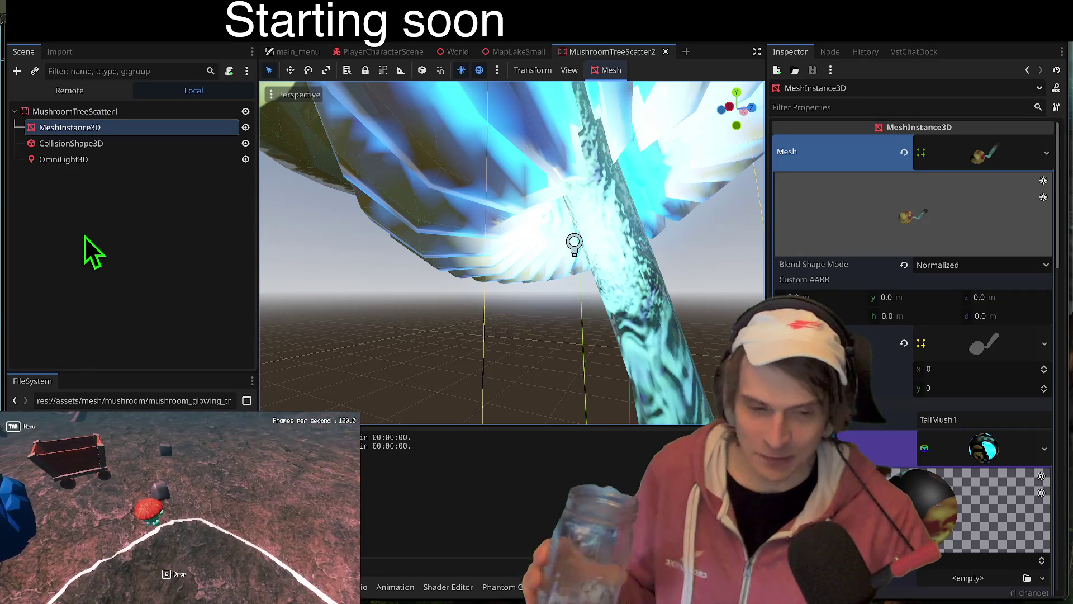
# Step: Switch from Godot to Firefox and open a blank new tab
pyautogui.moveTo(384, 567)
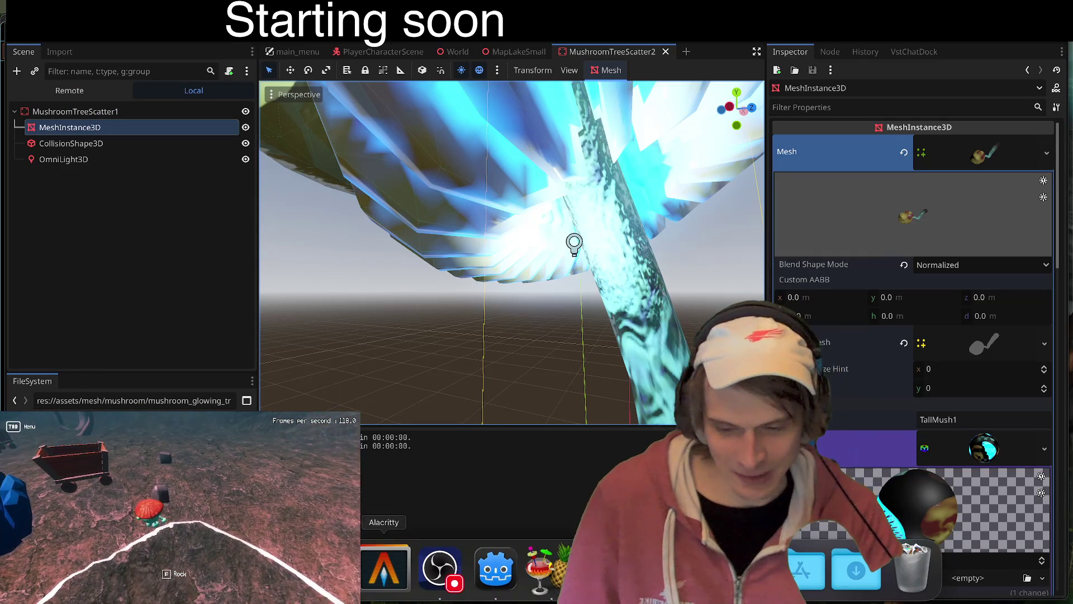
pyautogui.press('super+Tab')
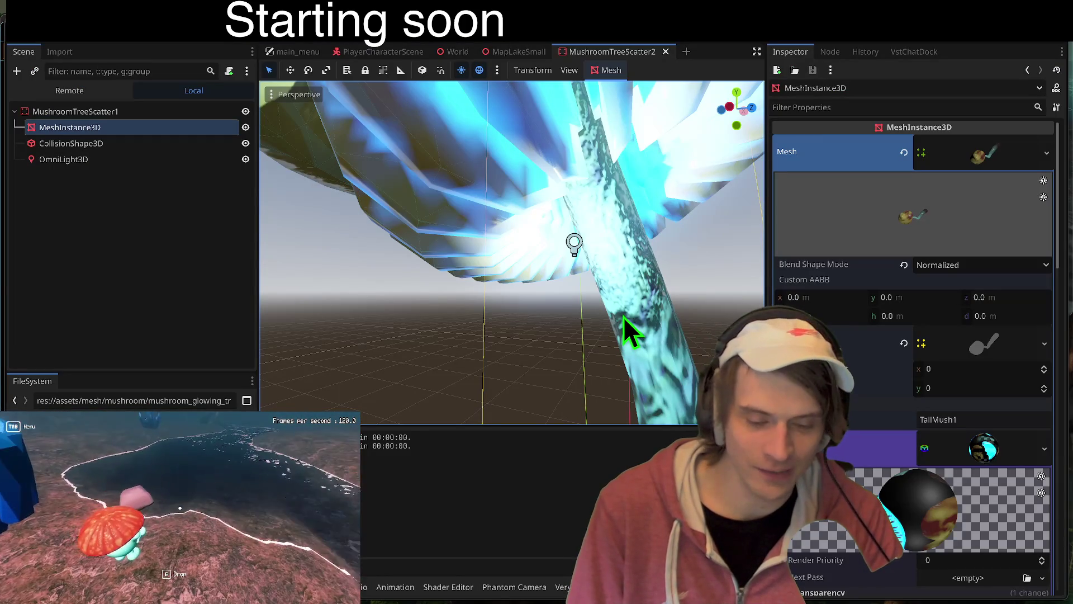
pyautogui.press('super+Tab')
pyautogui.press('super+Tab')
pyautogui.press('super+shift+Tab')
pyautogui.press('super+t')
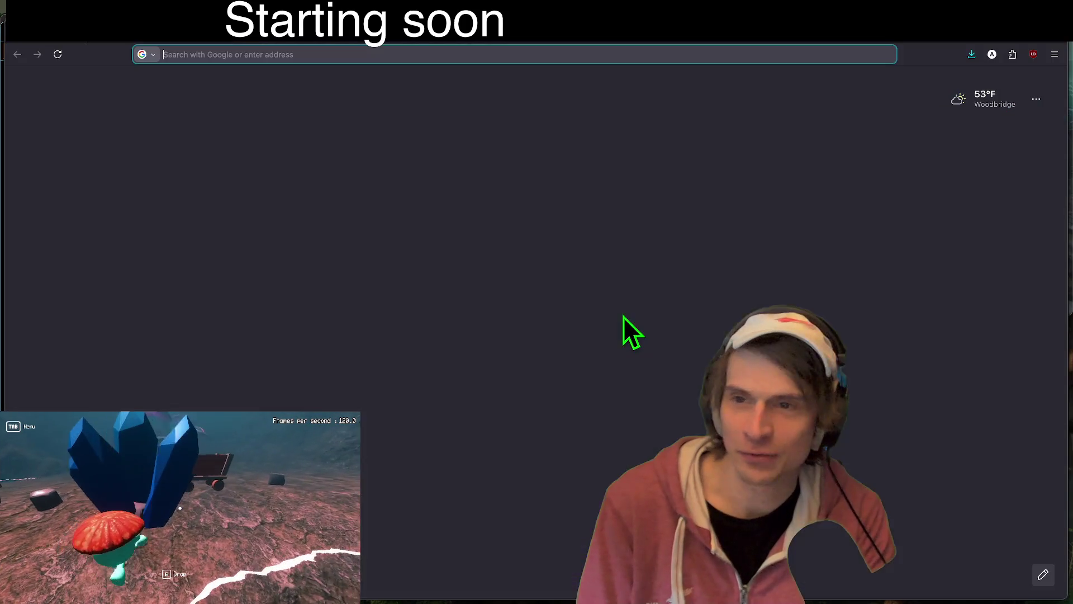
# Step: Load the Capital One website from the 'capita' autocomplete and open its sign-in form
pyautogui.write('capitalone.com/')
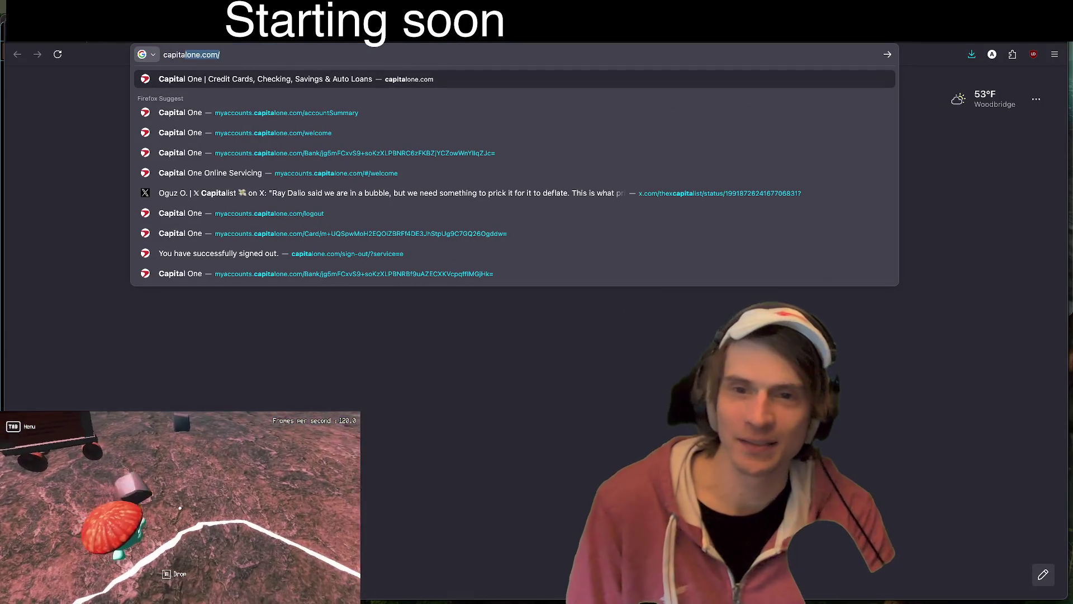
pyautogui.press('Return')
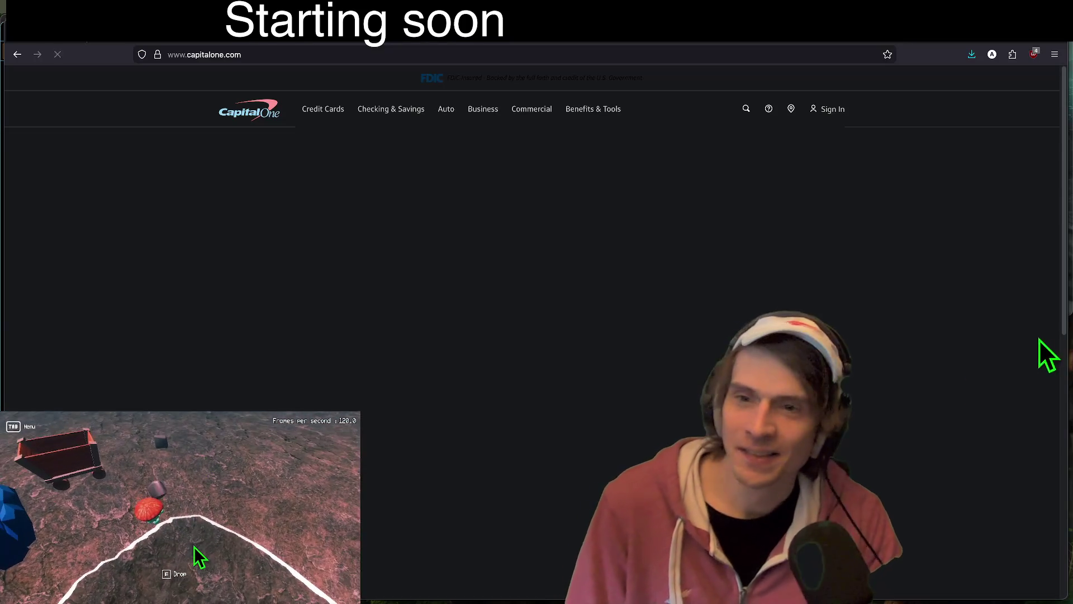
pyautogui.click(392, 109)
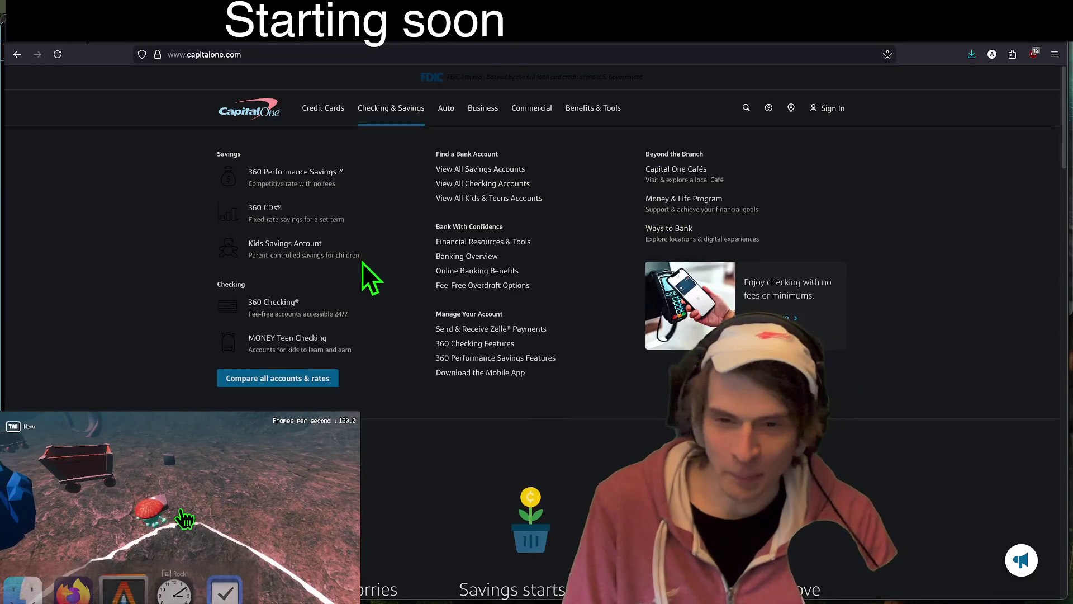
pyautogui.click(827, 109)
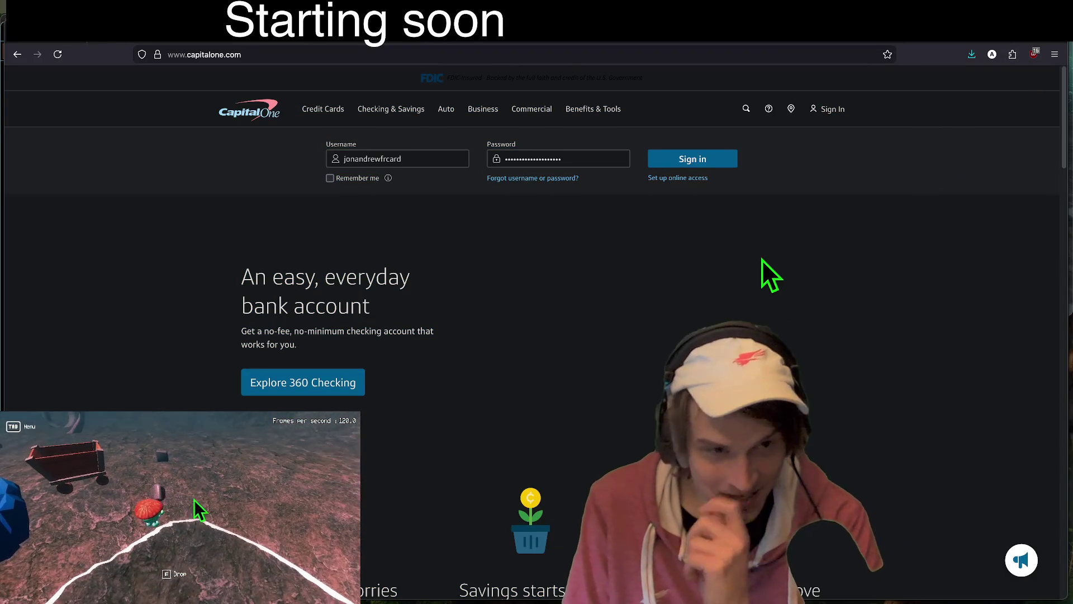
pyautogui.click(820, 110)
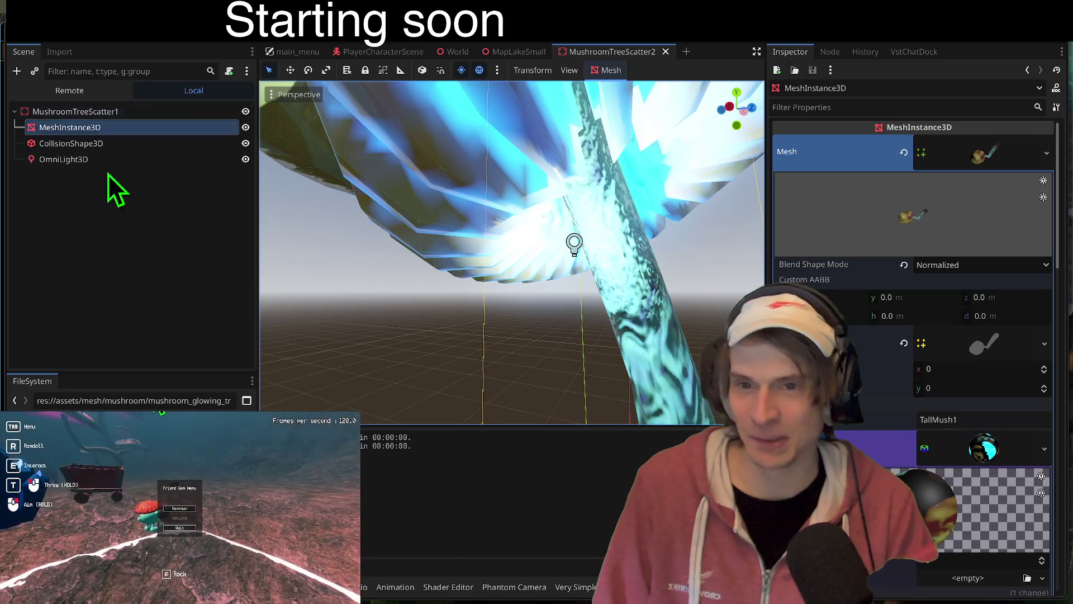
pyautogui.rightClick(252, 246)
pyautogui.click(211, 231)
pyautogui.moveTo(398, 240)
pyautogui.mouseDown()
pyautogui.moveTo(398, 324)
pyautogui.moveTo(398, 257)
pyautogui.mouseUp()
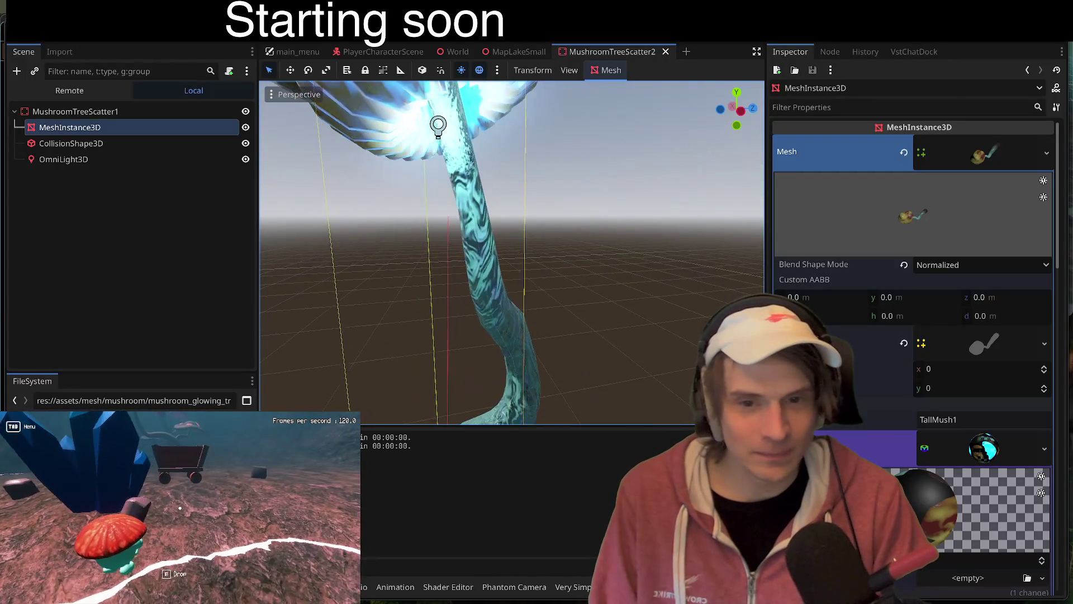
pyautogui.scroll(-3, 512, 252)
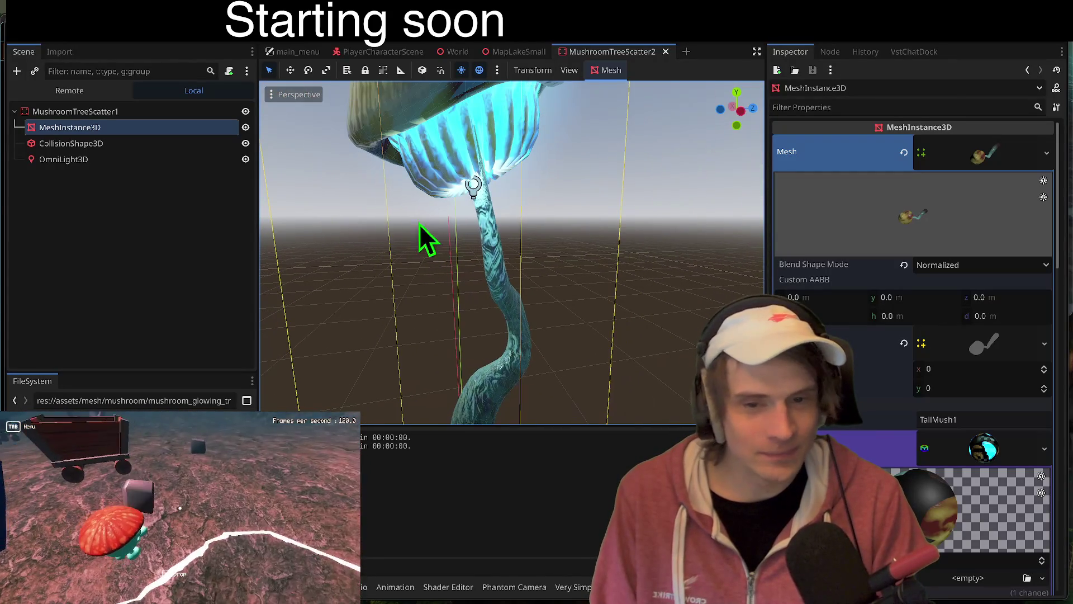
pyautogui.click(502, 247)
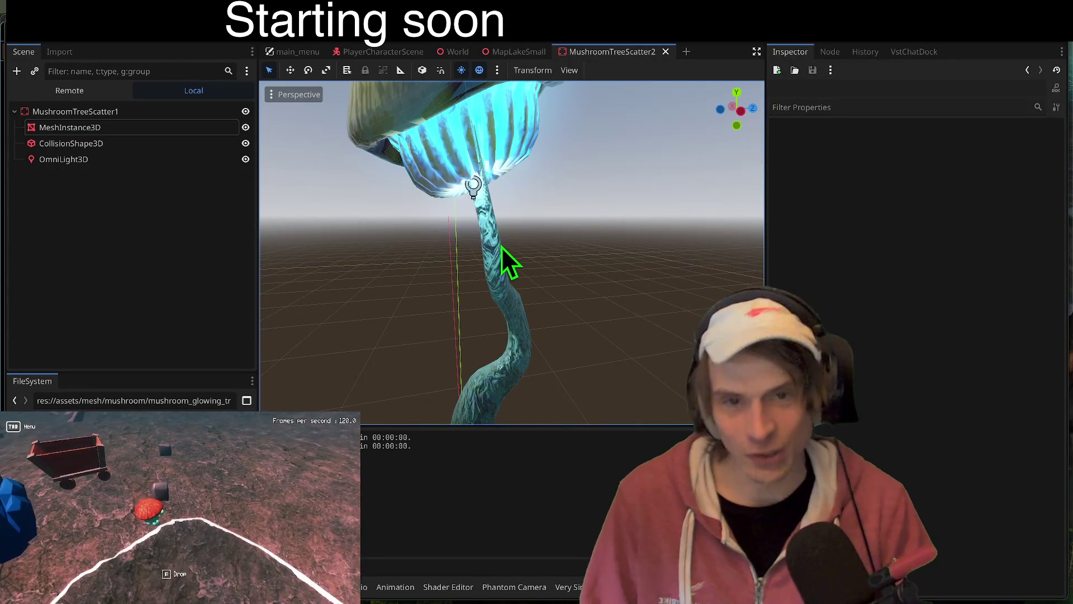
pyautogui.hotkey('ctrl', 'shift', 'Tab')
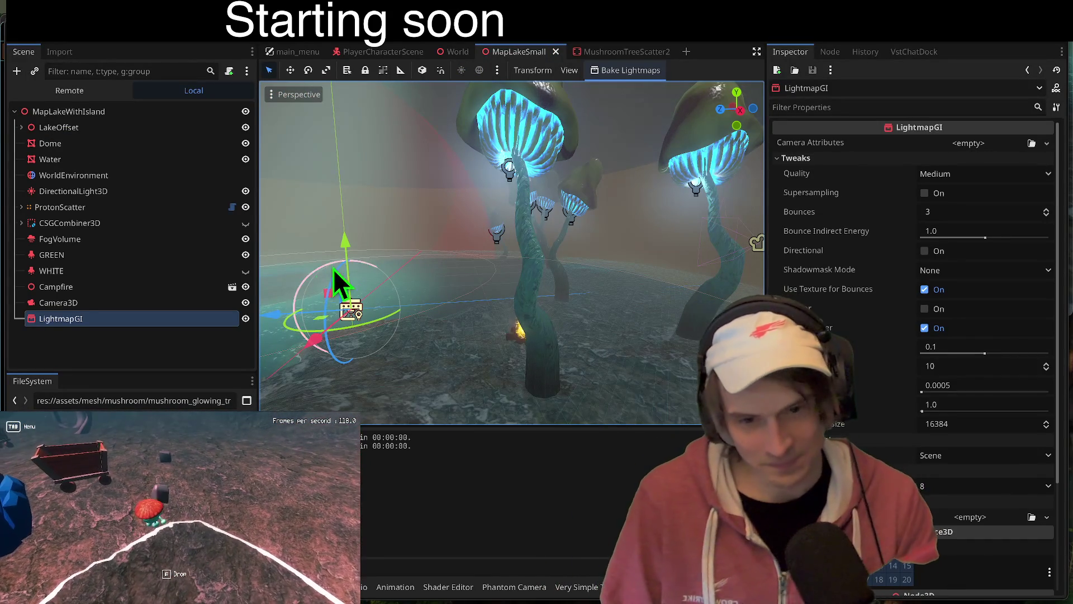
pyautogui.press('super+Tab')
pyautogui.scroll(-5, 1006, 165)
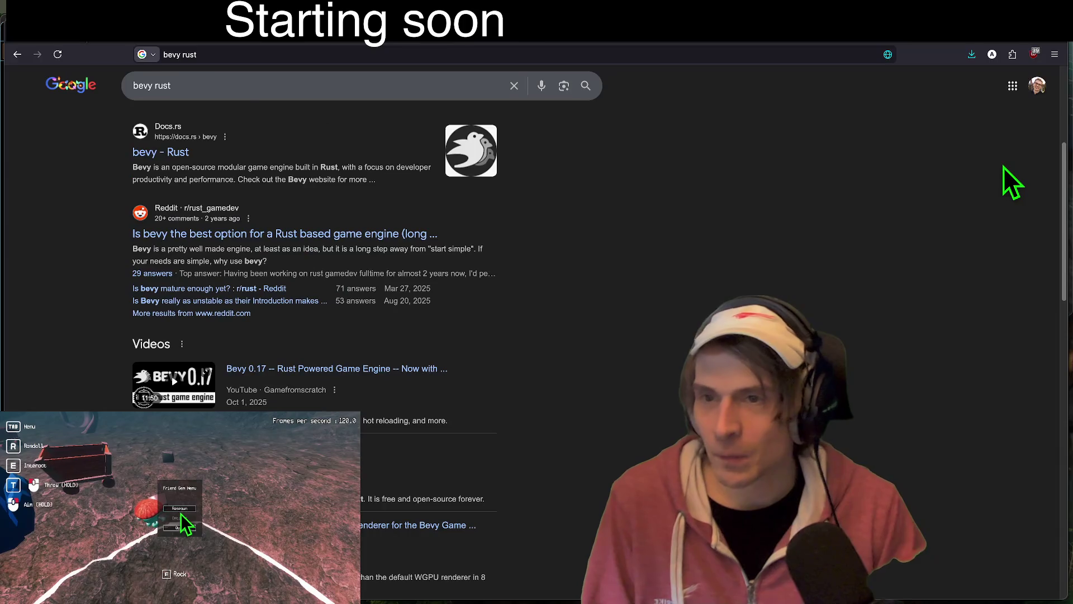
pyautogui.press('super+Tab')
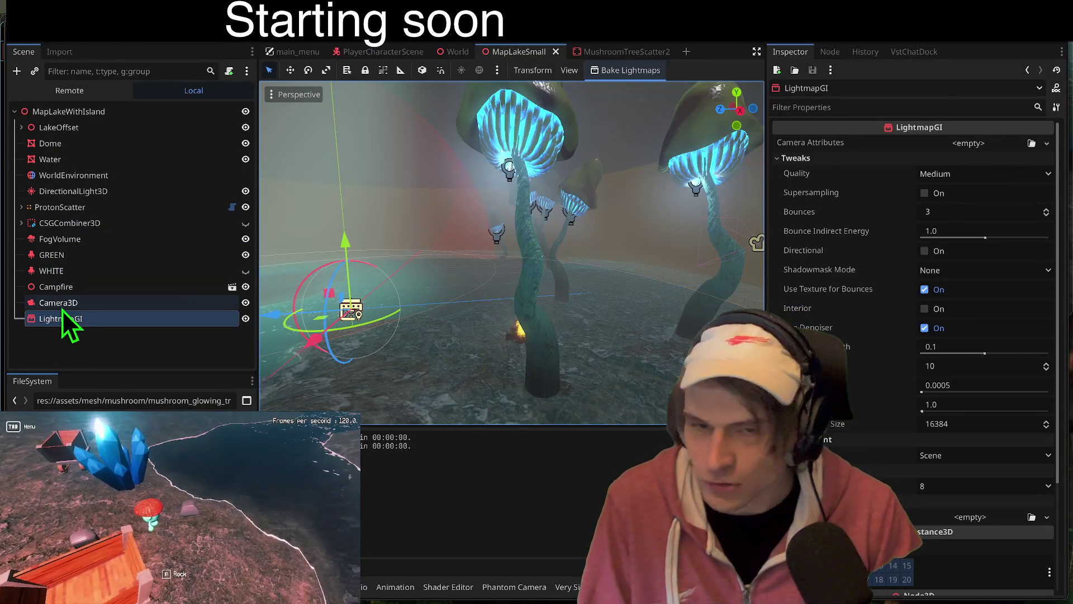
pyautogui.hotkey('ctrl', 'Tab')
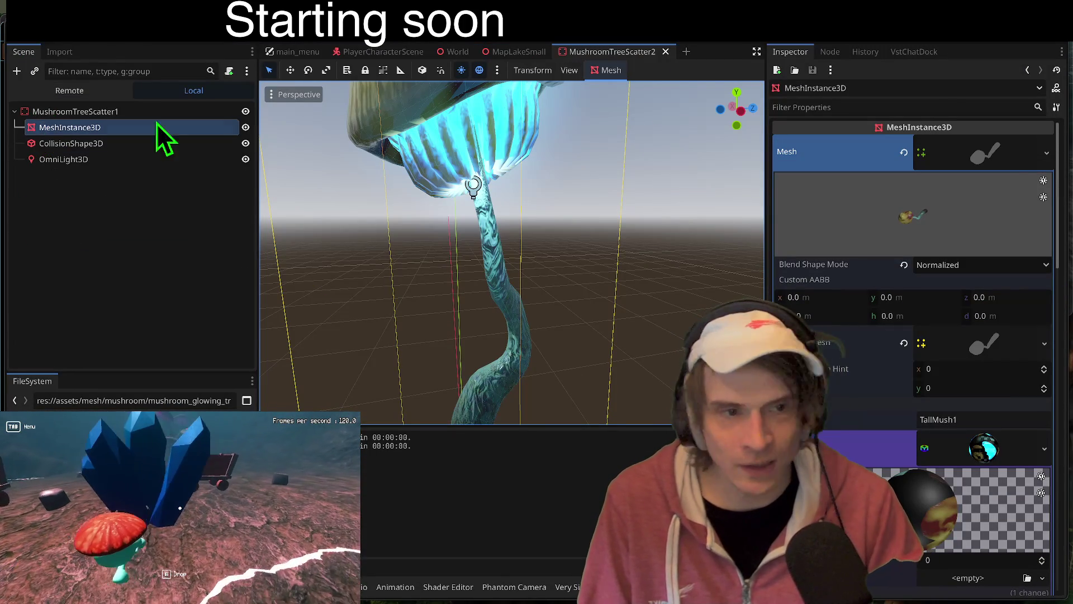
pyautogui.click(1009, 163)
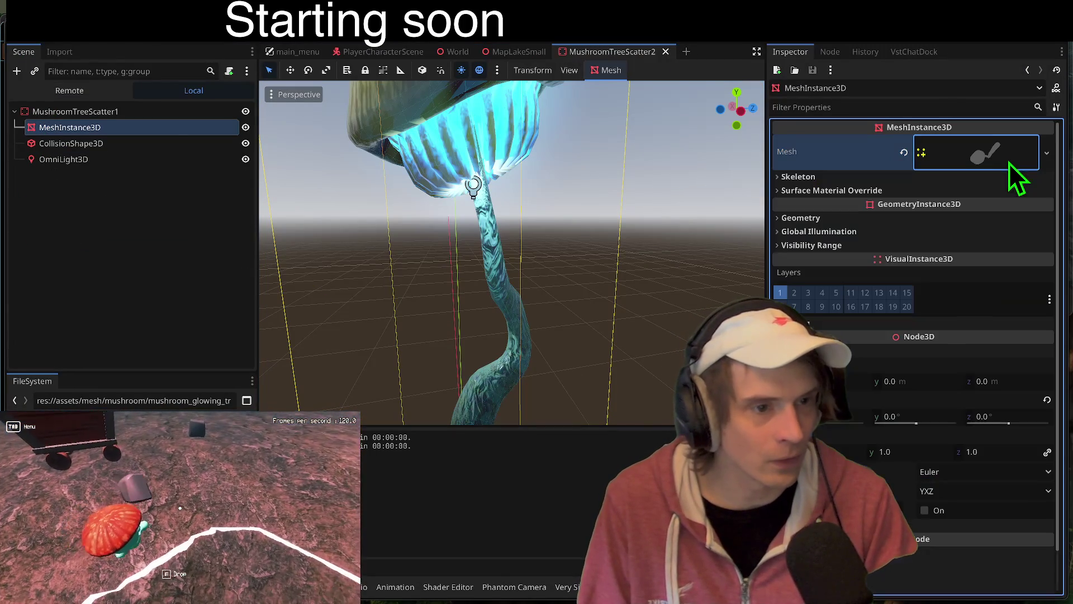
# Step: Locate the mushroom's mush1.res mesh in FileSystem via Show in FileSystem and open it
pyautogui.rightClick(987, 155)
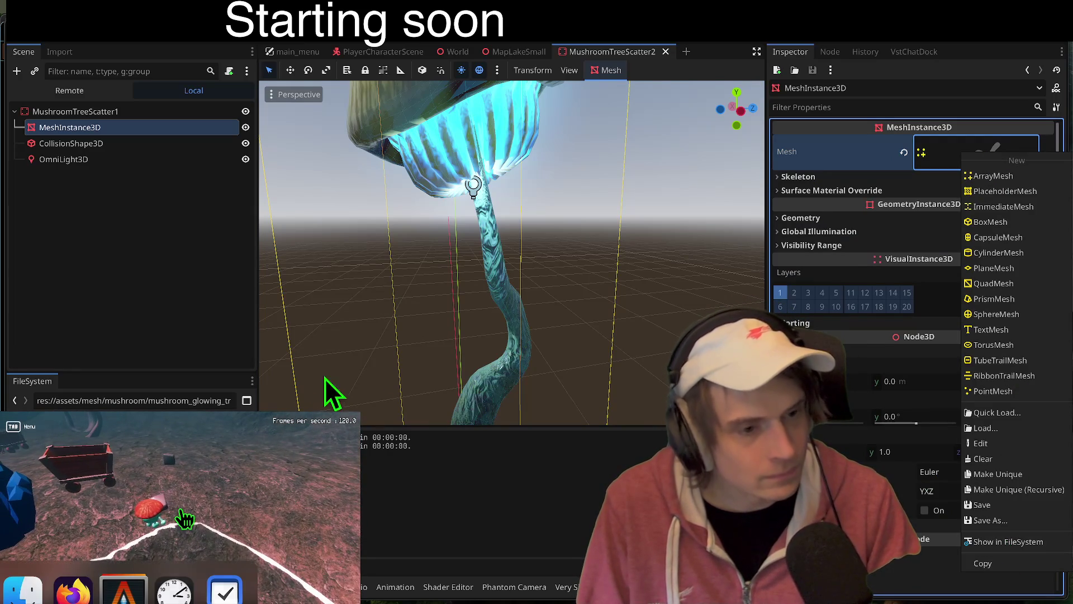
pyautogui.click(1064, 542)
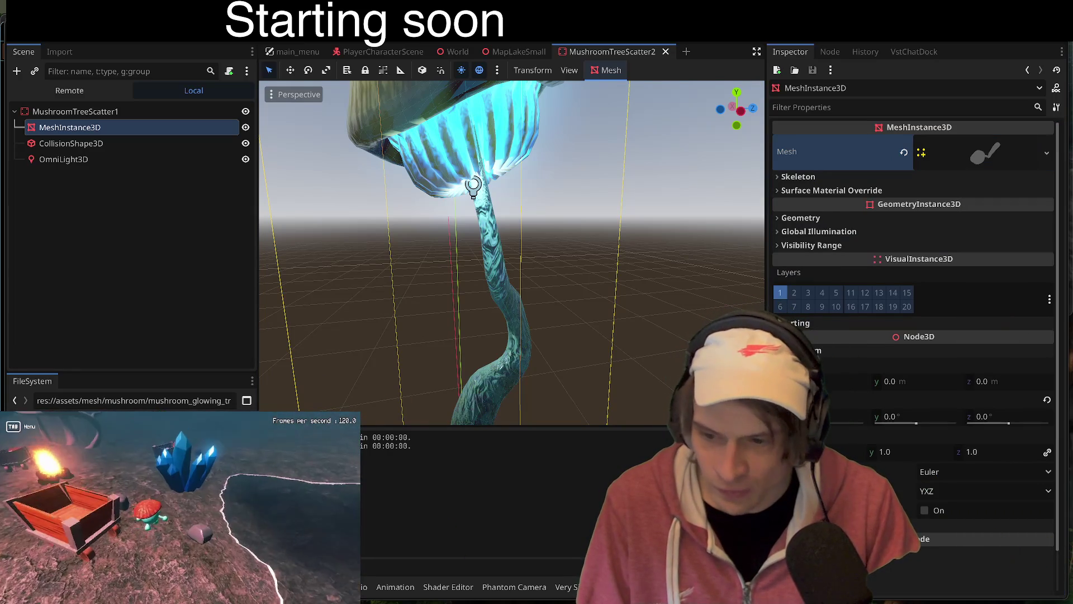
pyautogui.click(129, 437)
pyautogui.rightClick(128, 436)
pyautogui.press('Escape')
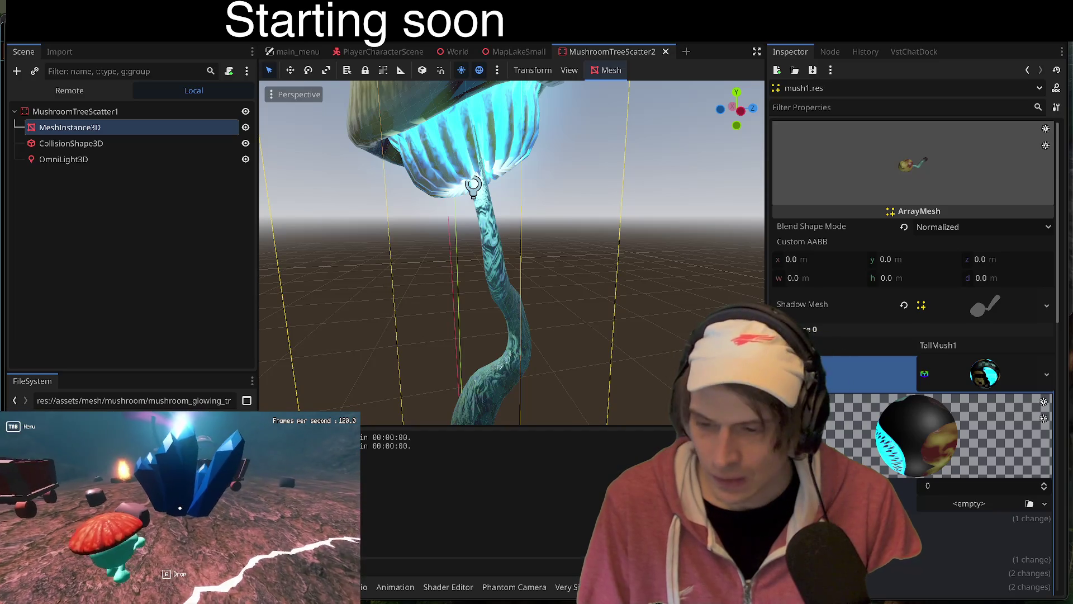
pyautogui.rightClick(120, 436)
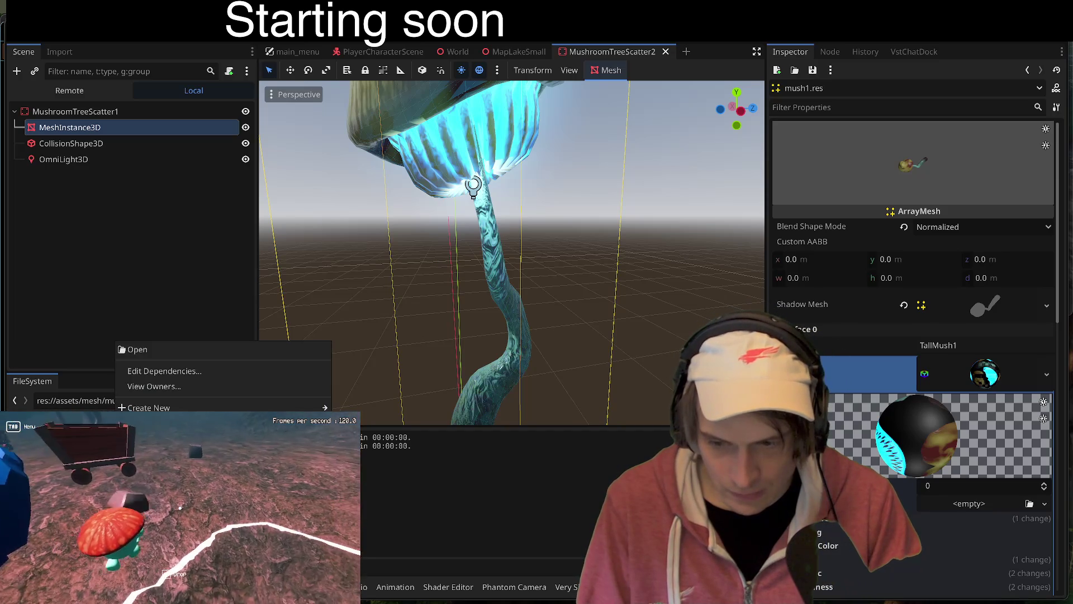
pyautogui.press('Escape')
# Step: Unwrap UV2 for Lightmap/AO on the mush1.res mesh and save the MushroomTreeScatter2 scene
pyautogui.click(610, 70)
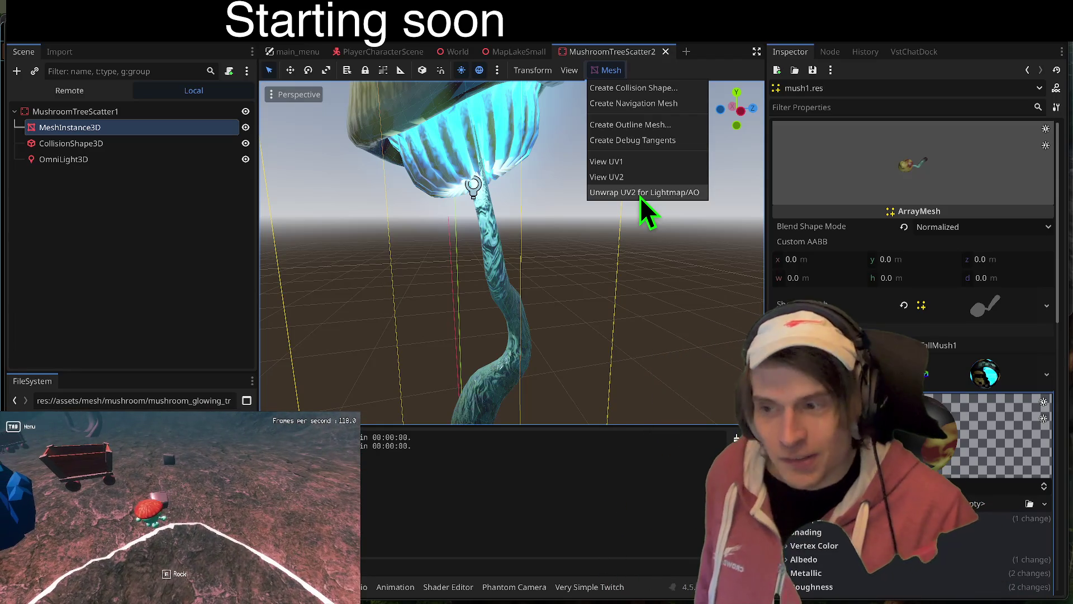
pyautogui.click(640, 195)
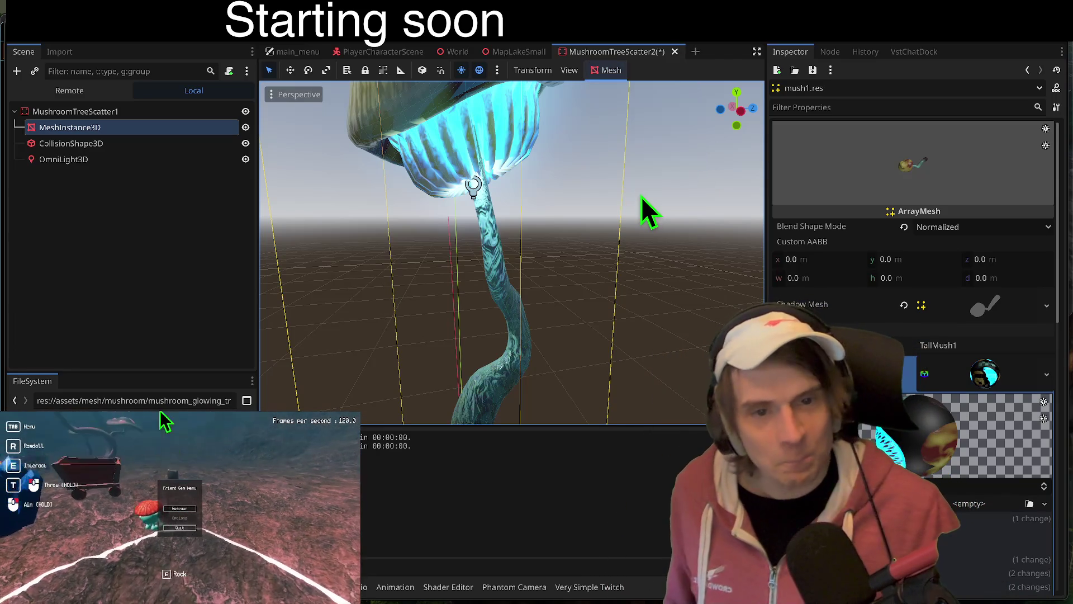
pyautogui.hotkey('ctrl', 's')
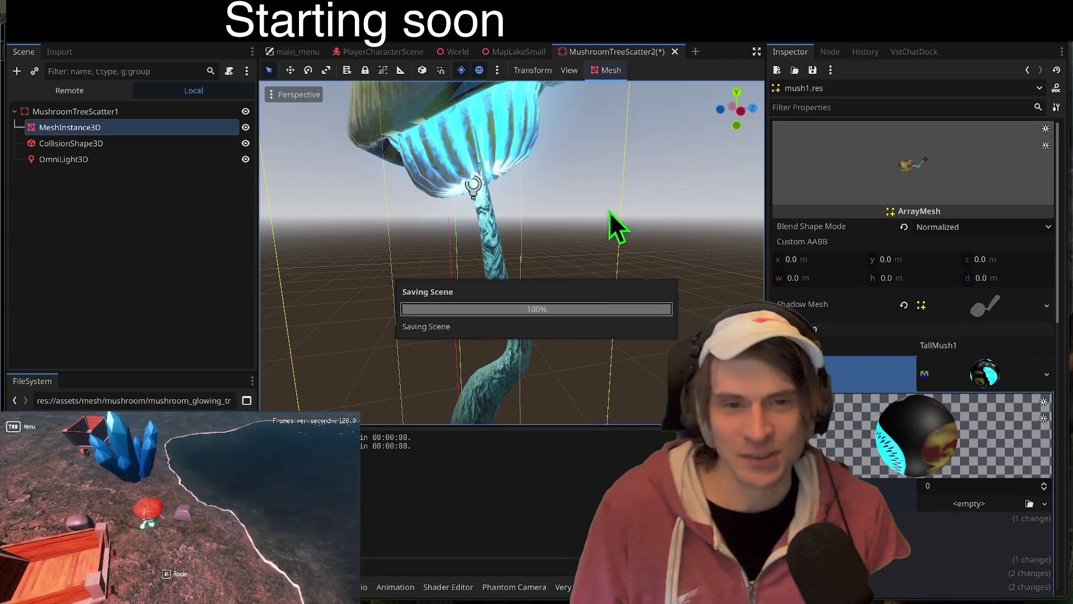
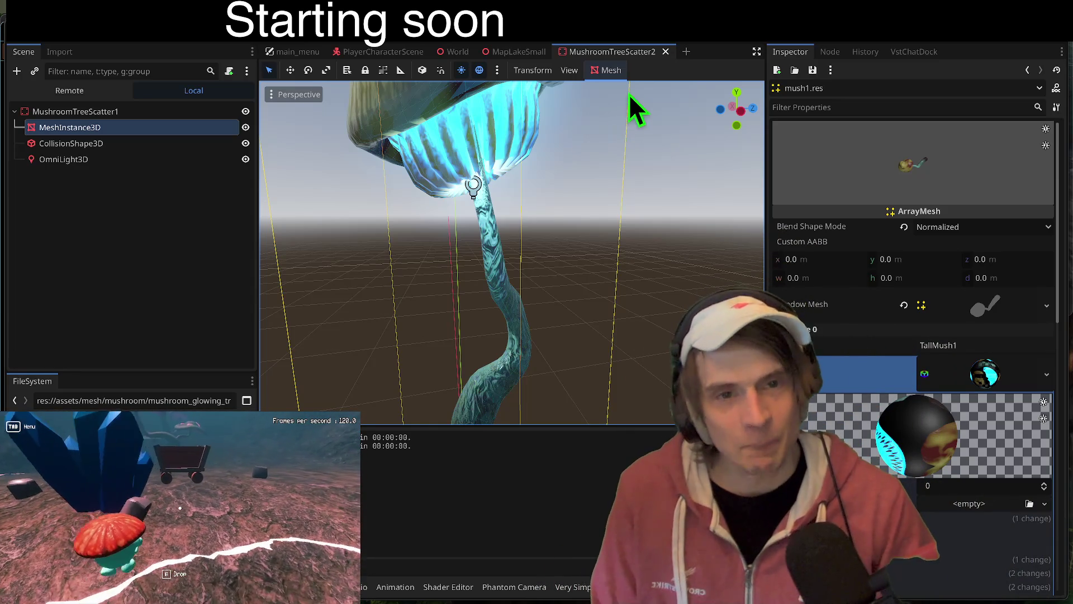
# Step: Close the MushroomTreeScatter2 scene tab, leaving MapLakeSmall active, then switch to the browser
pyautogui.middleClick(625, 55)
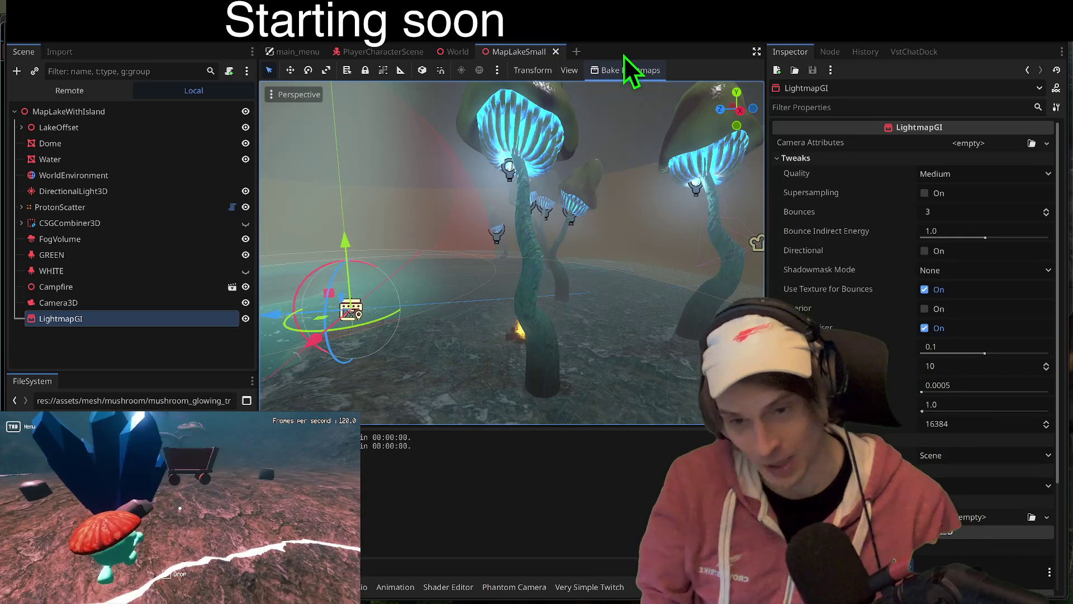
pyautogui.press('super+Tab')
# Step: Search Google for 'angular' and open the official angular.dev homepage
pyautogui.write('angula')
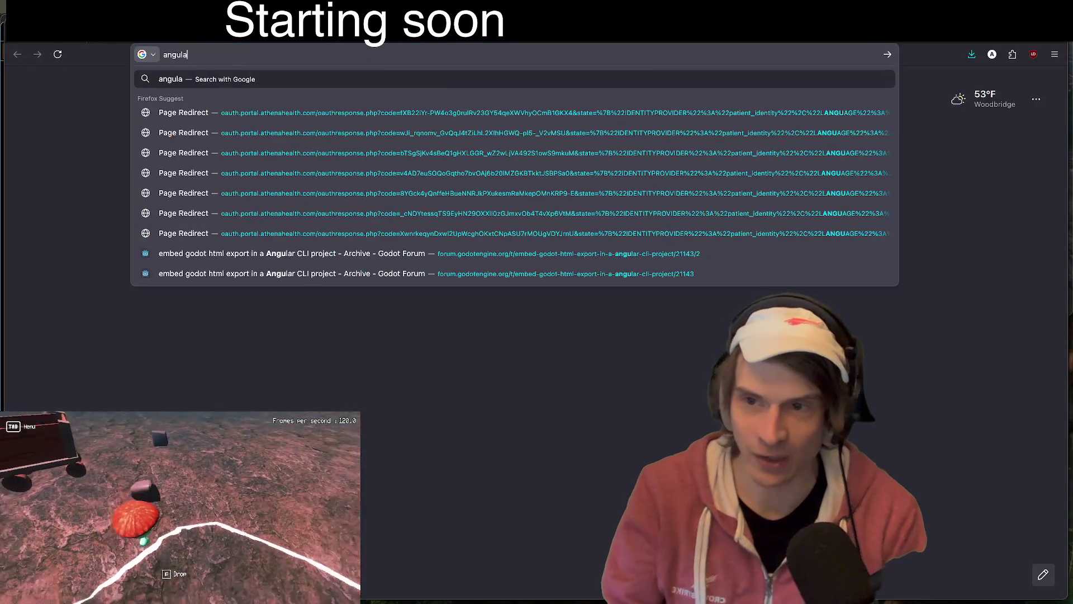
pyautogui.write('r')
pyautogui.press('Return')
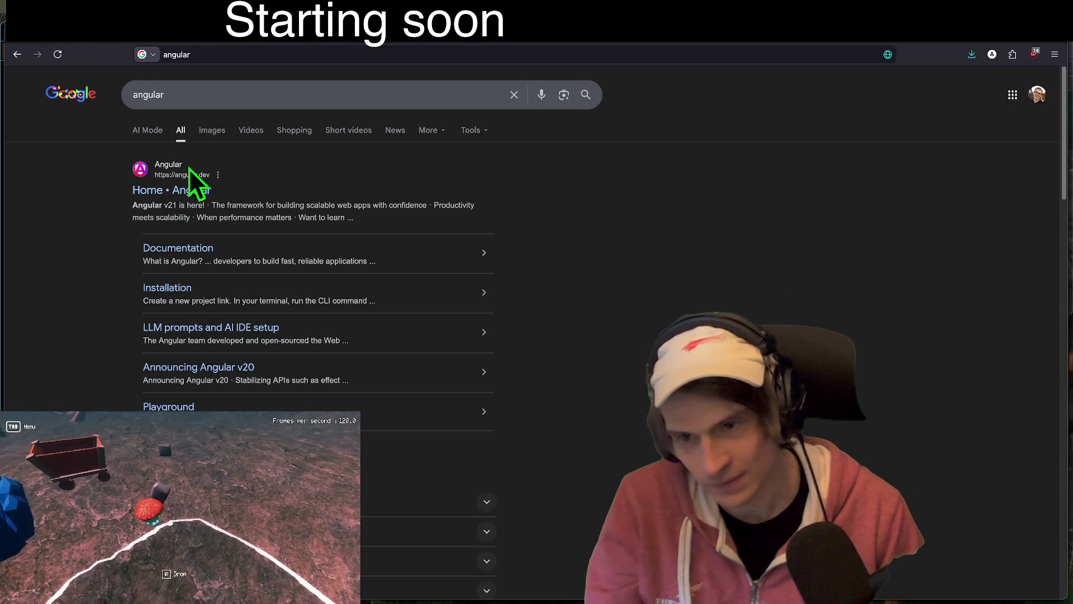
pyautogui.click(166, 191)
pyautogui.scroll(-2, 713, 279)
pyautogui.scroll(2, 845, 304)
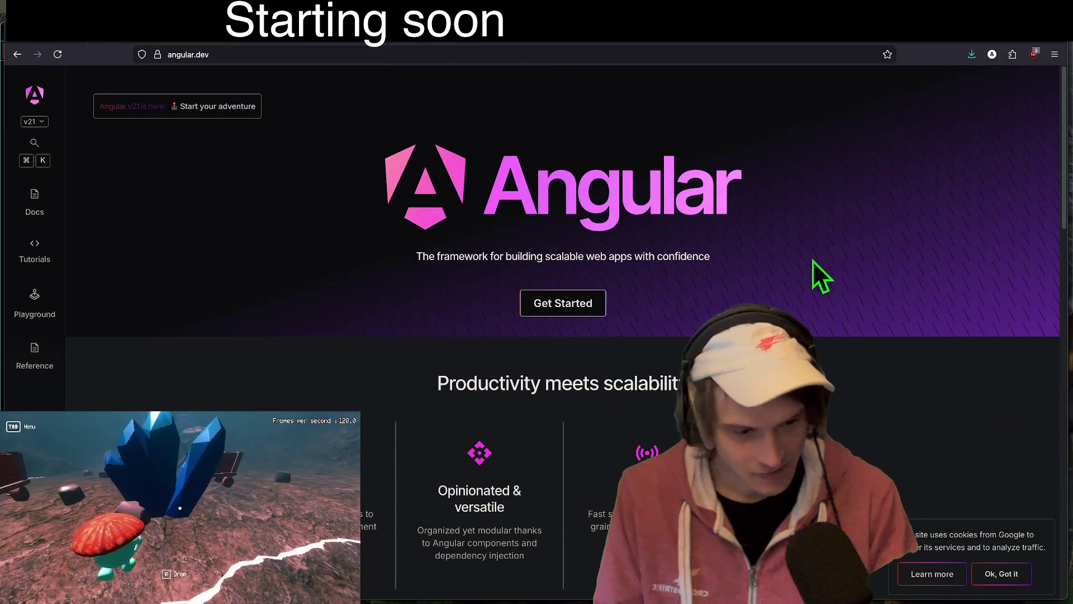
# Step: Dismiss the notification widget panel and return to the Godot editor
pyautogui.click(1050, 0)
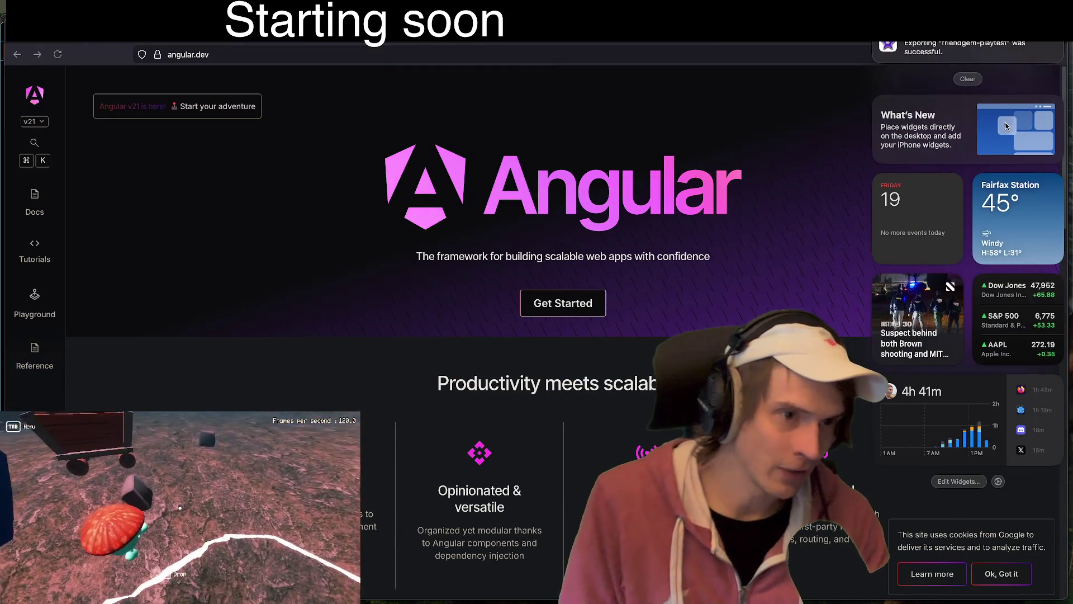
pyautogui.click(180, 510)
pyautogui.scroll(-5, 185, 492)
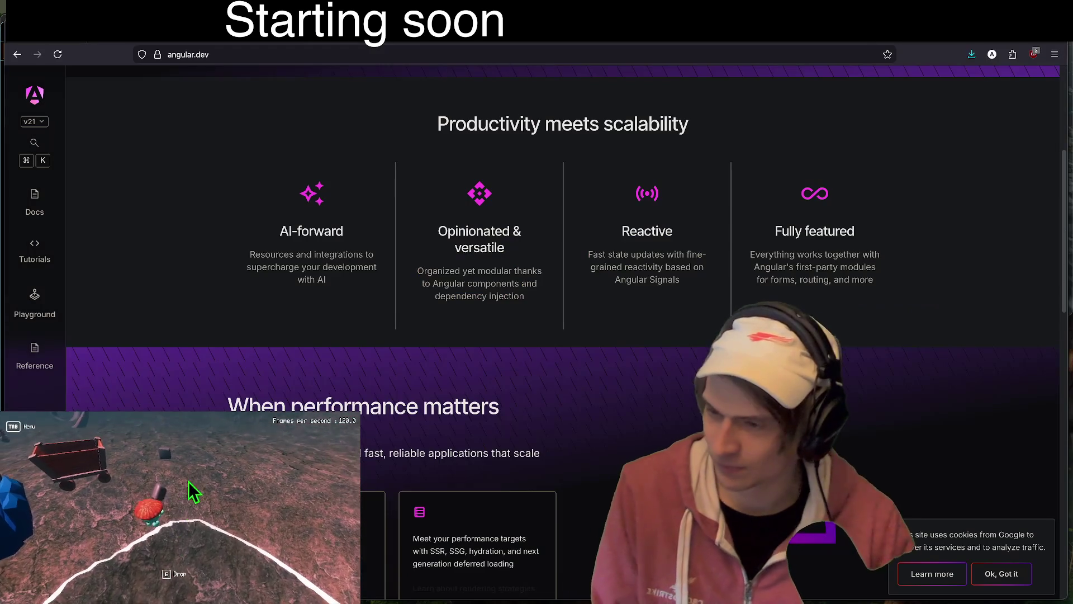
pyautogui.press('super+Tab')
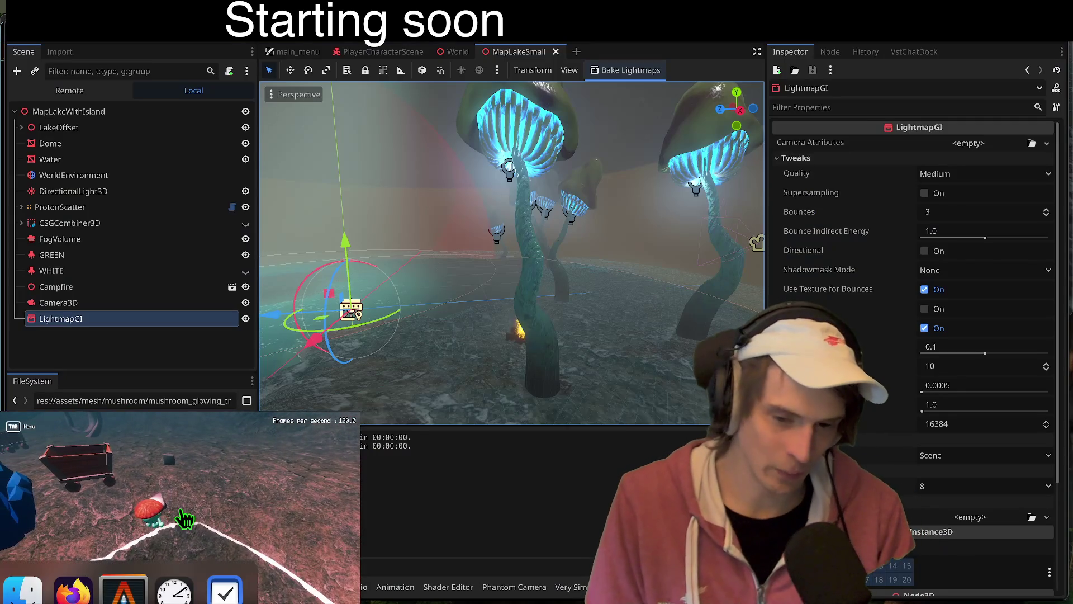
# Step: Open a new Firefox tab, type 'real' into it, and return to Godot
pyautogui.press('super+Tab')
pyautogui.press('super+t')
pyautogui.write('real')
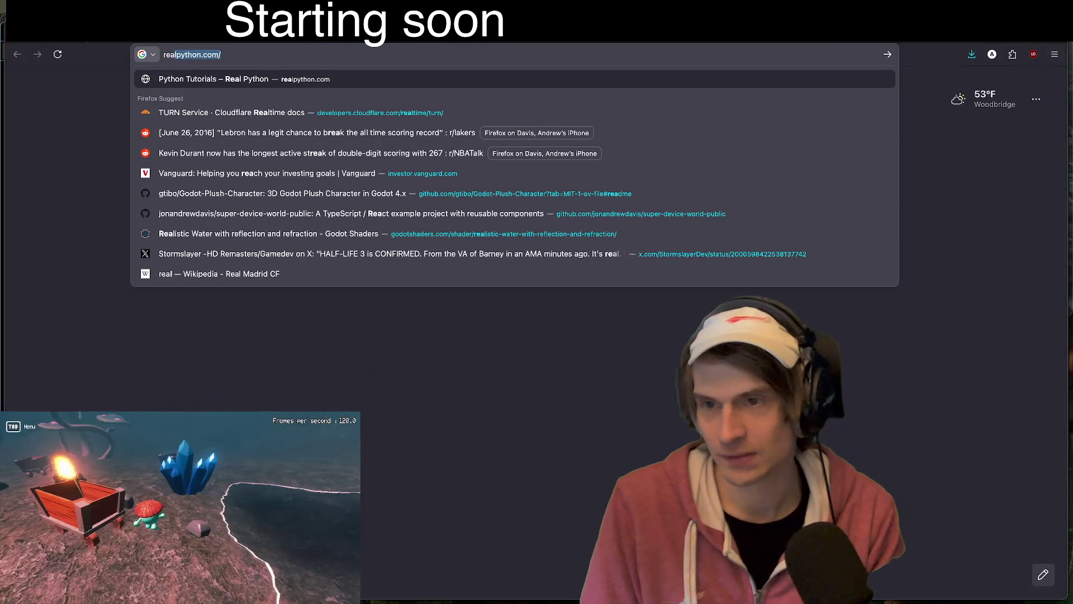
pyautogui.press('super+Tab')
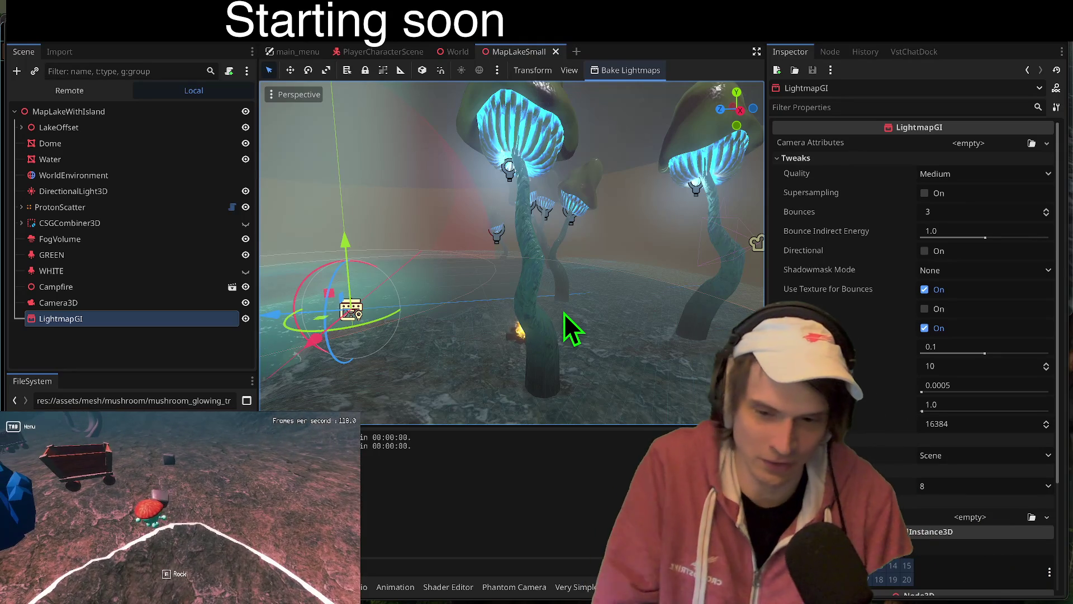
# Step: Toggle the running game's Friend Gen Menu open and closed, then go to the browser's new tab
pyautogui.press('Tab')
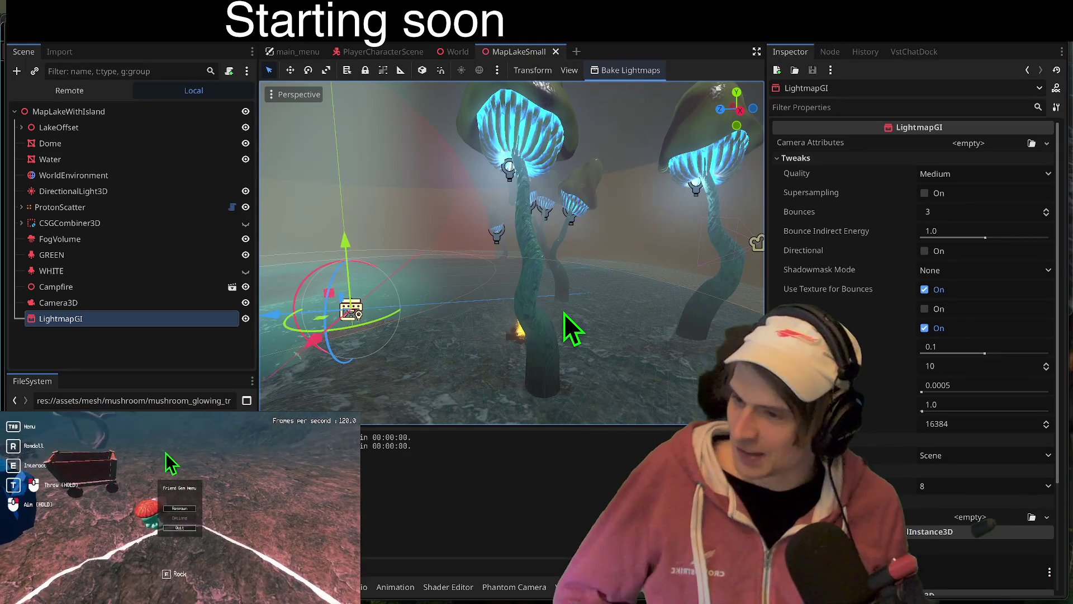
pyautogui.press('Tab')
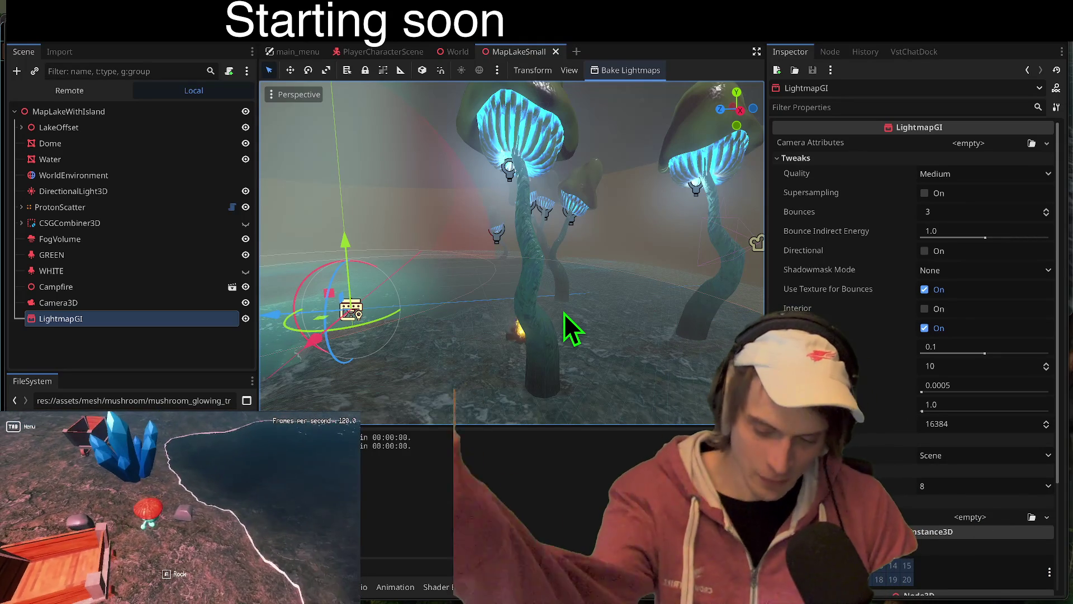
pyautogui.hotkey('alt', 'Tab')
# Step: Search images for 'angular form' and preview the reactive-forms validation example
pyautogui.write('rea')
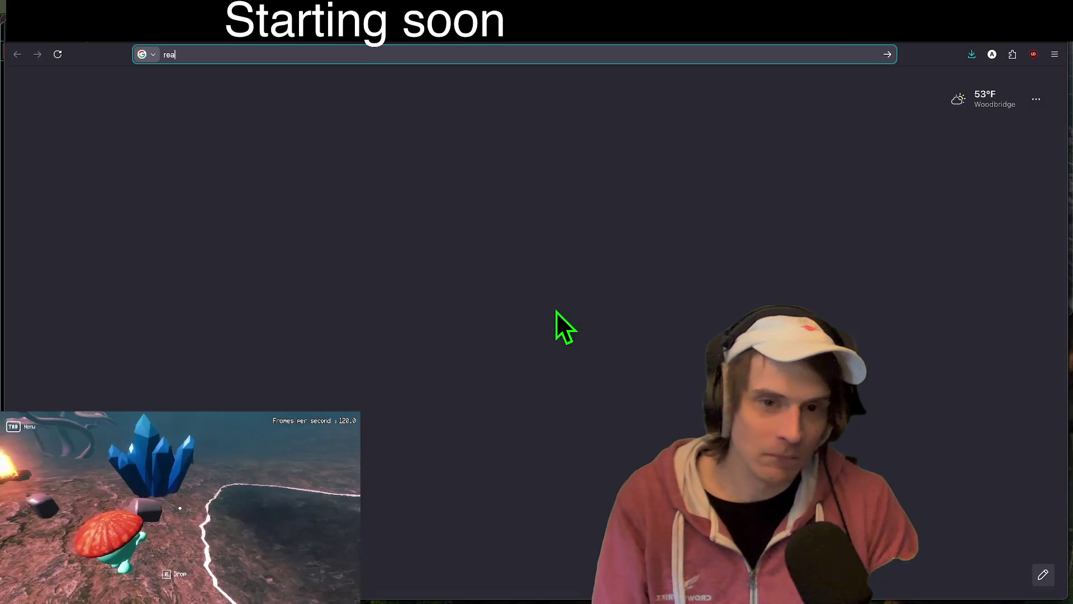
pyautogui.press('BackSpace')
pyautogui.press('BackSpace')
pyautogui.press('BackSpace')
pyautogui.write('angular form')
pyautogui.press('Return')
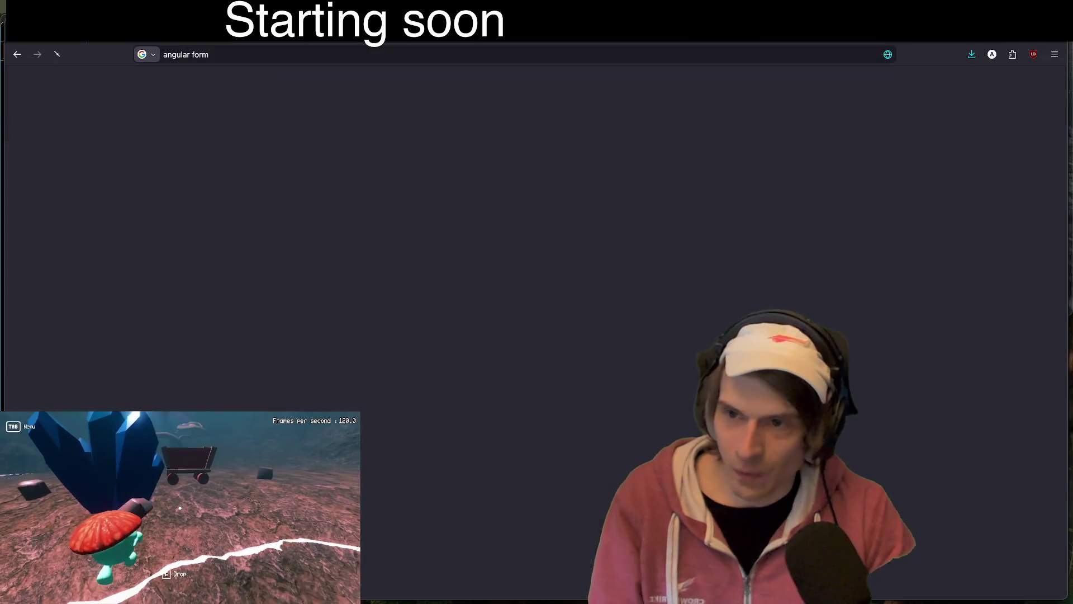
pyautogui.click(212, 131)
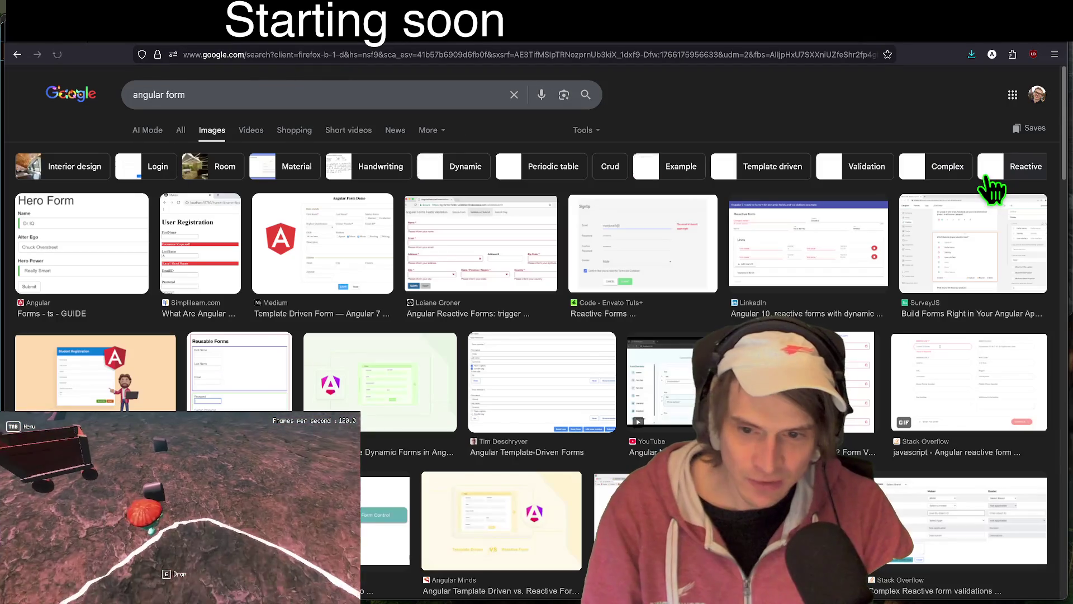
pyautogui.click(463, 259)
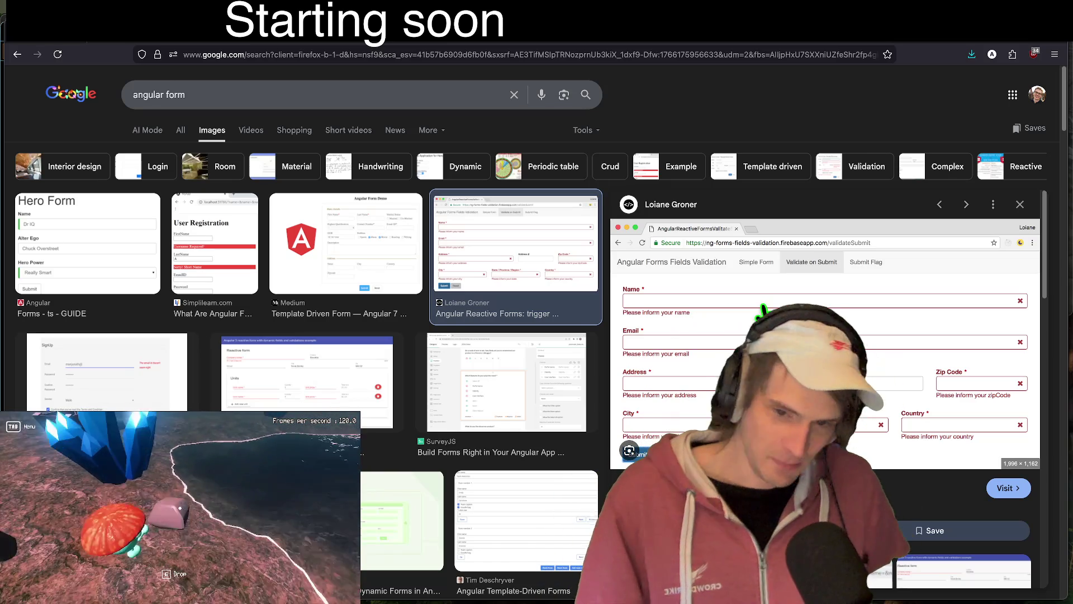
# Step: Switch back to the Godot editor showing the MapLakeSmall scene
pyautogui.hotkey('alt', 'Tab')
pyautogui.hotkey('alt', 'Tab')
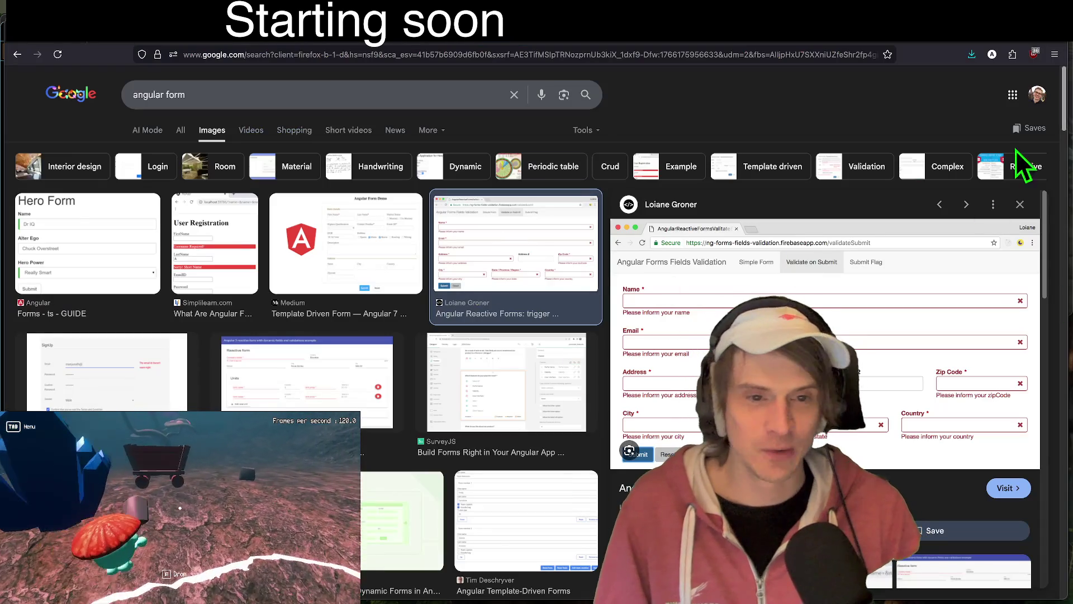
pyautogui.scroll(-5, 947, 376)
pyautogui.scroll(5, 863, 240)
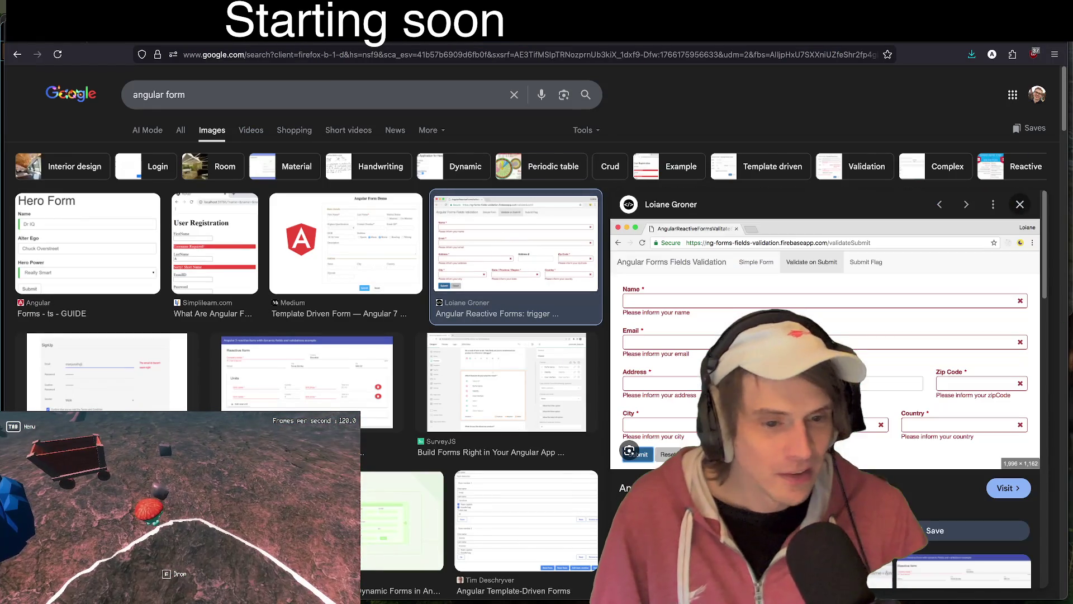
pyautogui.hotkey('alt', 'Tab')
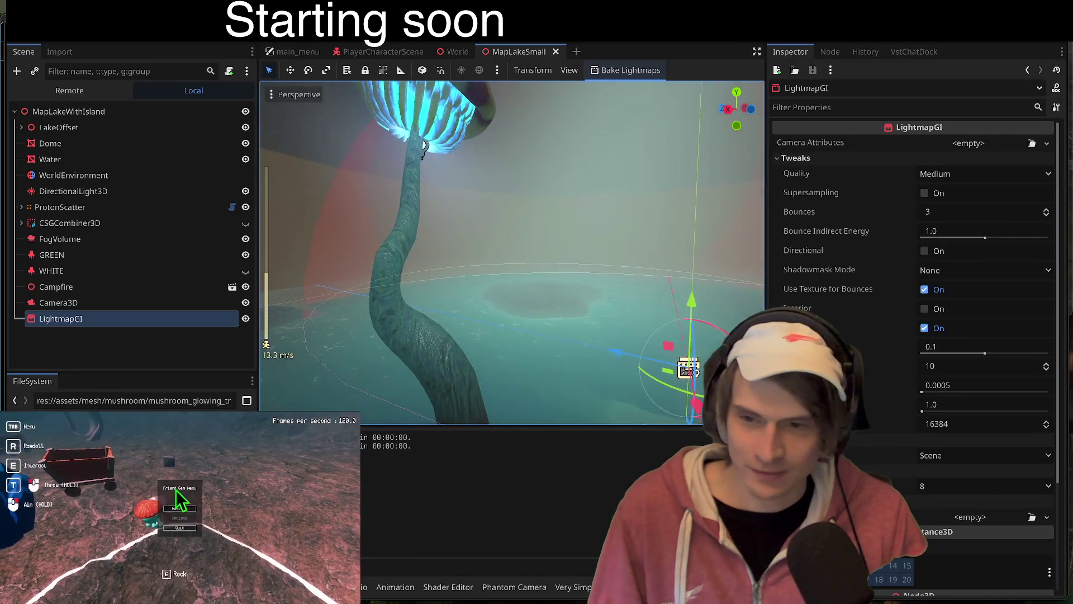
# Step: Fly the freelook camera back, through and up close to the glowing mushrooms
pyautogui.scroll(3, 512, 253)
pyautogui.press('s')
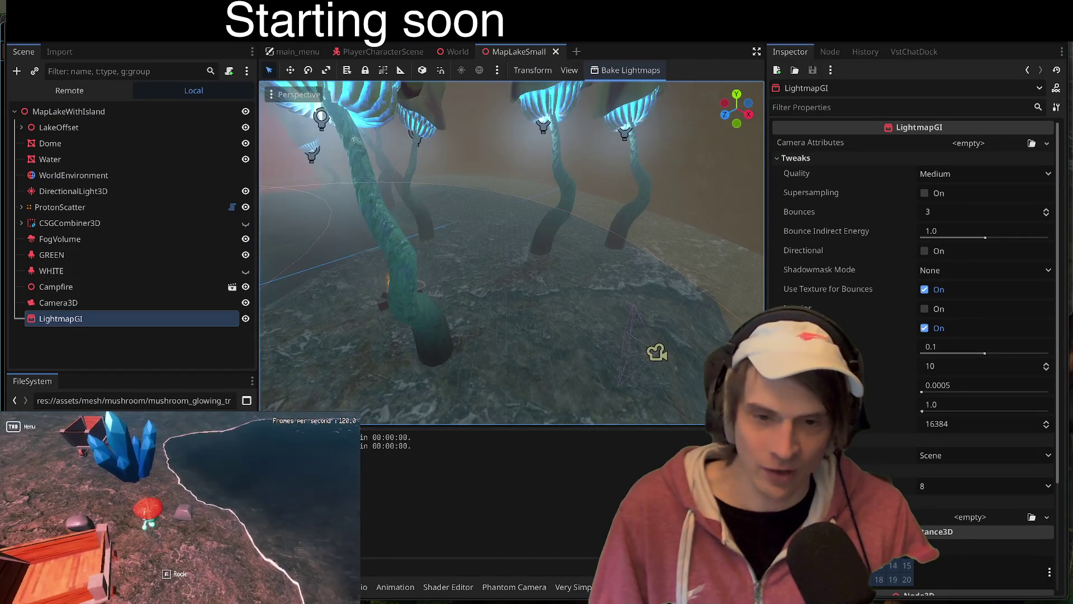
pyautogui.press('q')
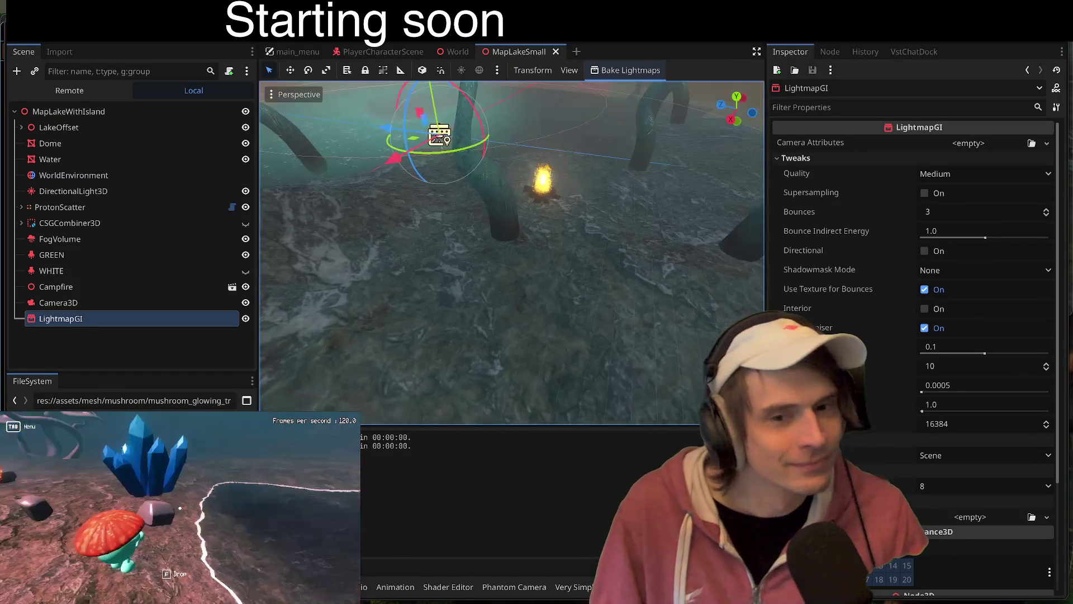
pyautogui.press('e')
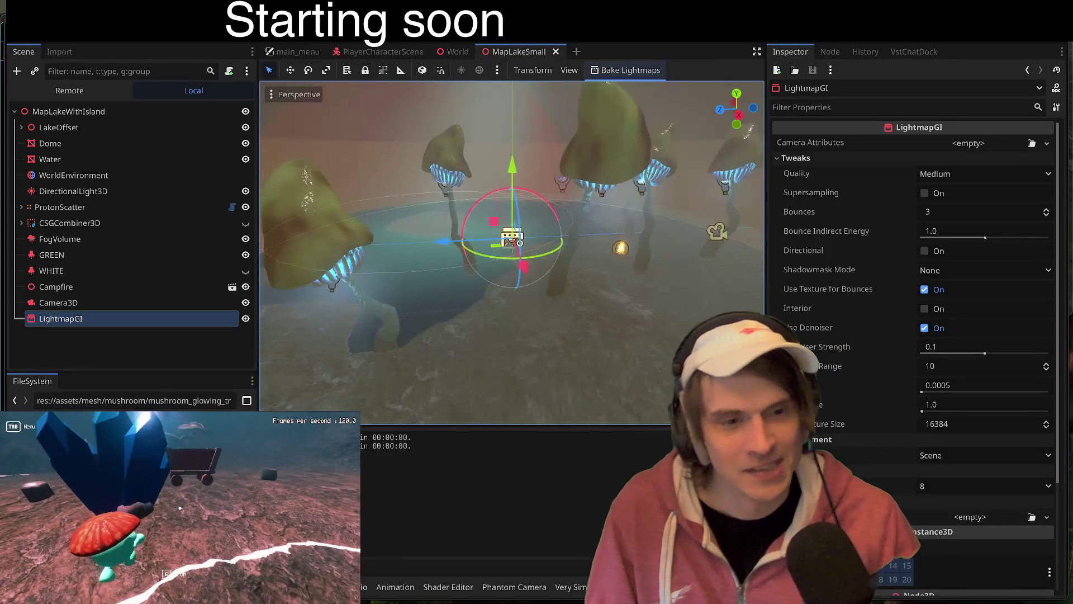
pyautogui.press('s')
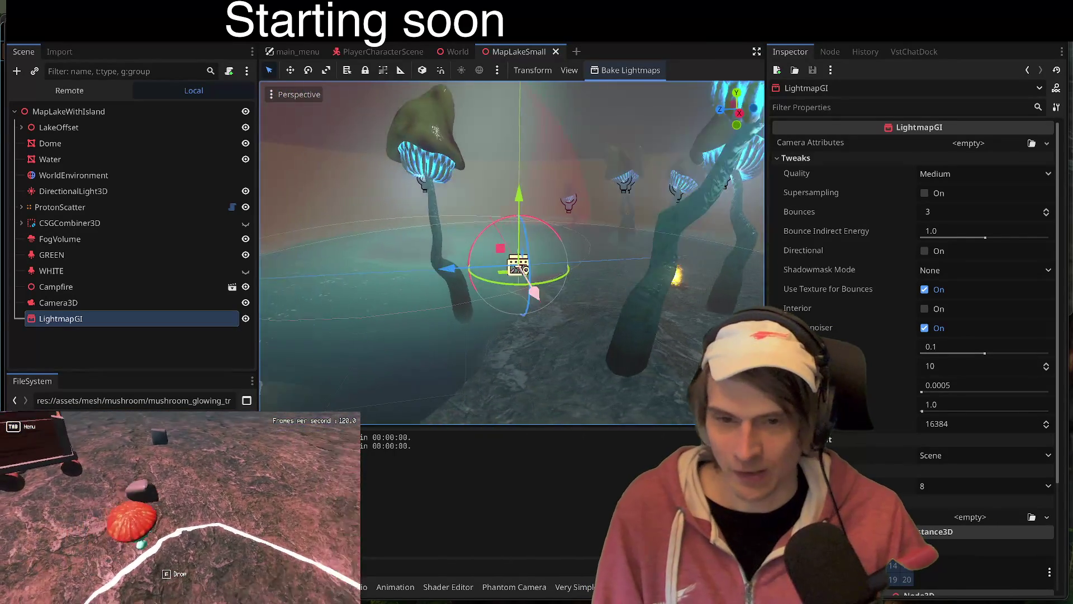
pyautogui.press('w')
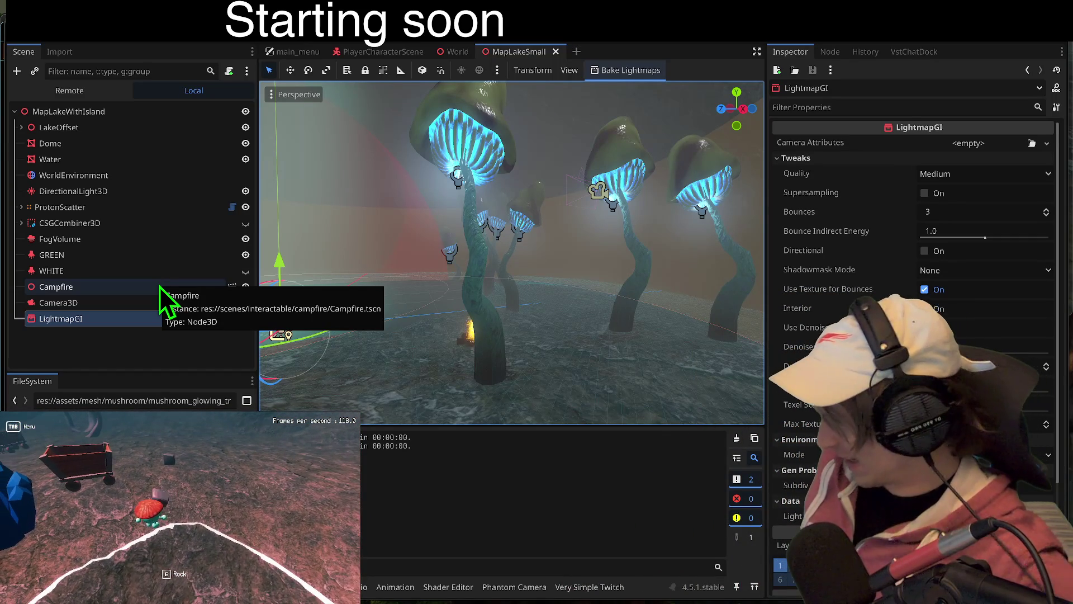
# Step: Open and close the running game's pause menu, then leave Godot
pyautogui.press('Tab')
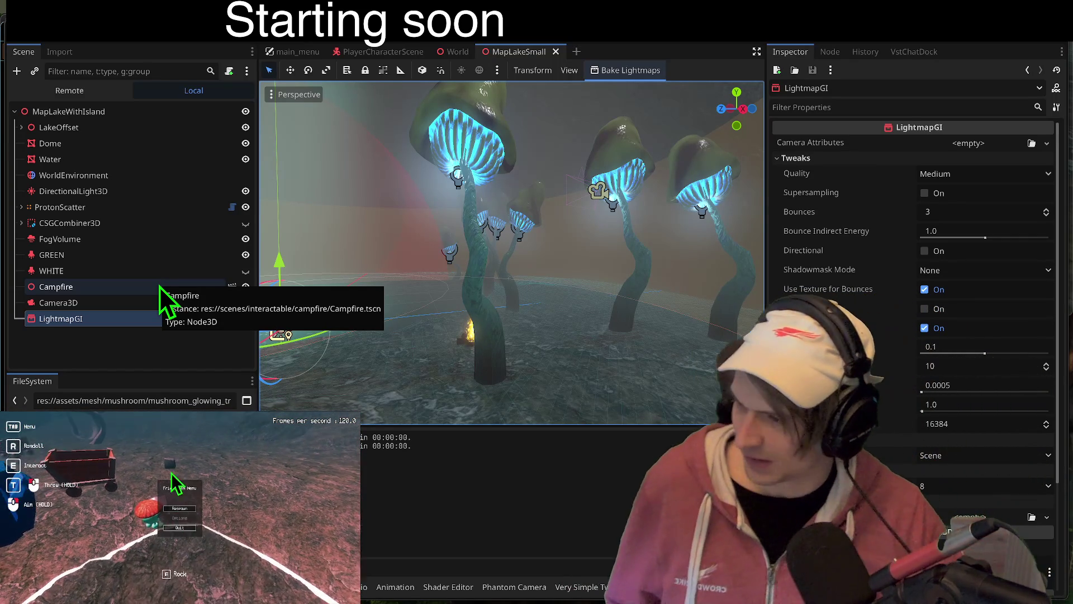
pyautogui.press('Tab')
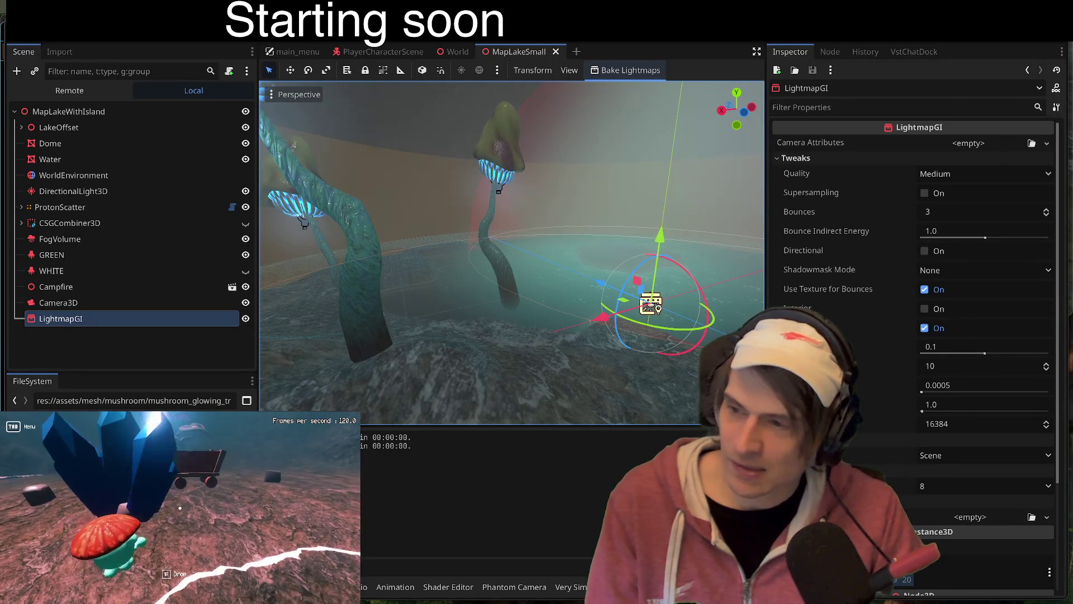
pyautogui.press('super+Tab')
pyautogui.press('super+Tab')
# Step: Google 'TEA state' and browse the results, then go back to angular.dev and open a new tab
pyautogui.write('TEA state')
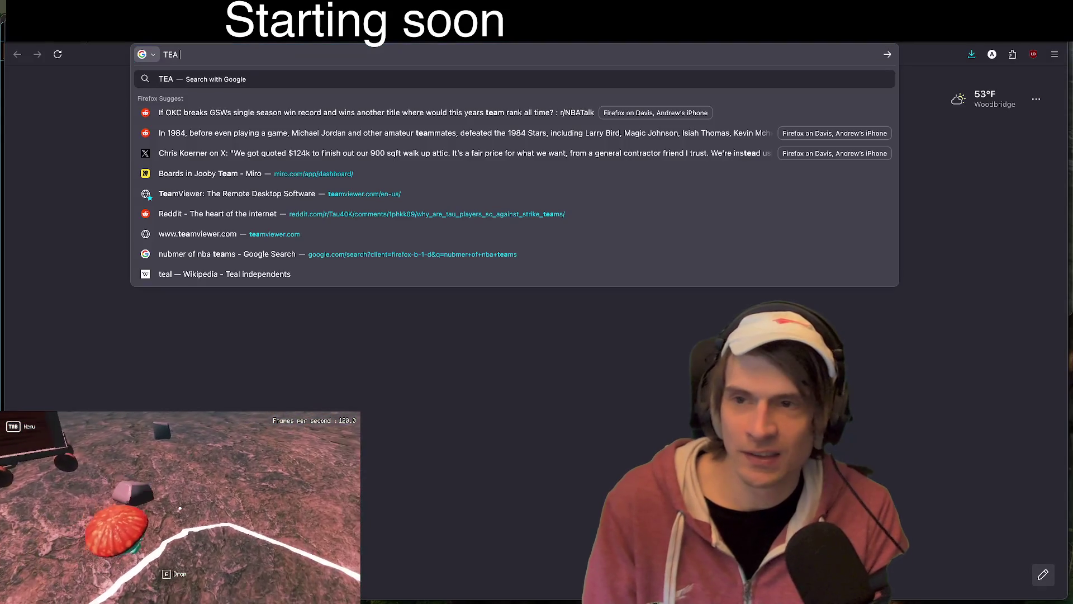
pyautogui.press('Return')
pyautogui.scroll(-10, 325, 270)
pyautogui.scroll(10, 531, 318)
pyautogui.scroll(-10, 492, 313)
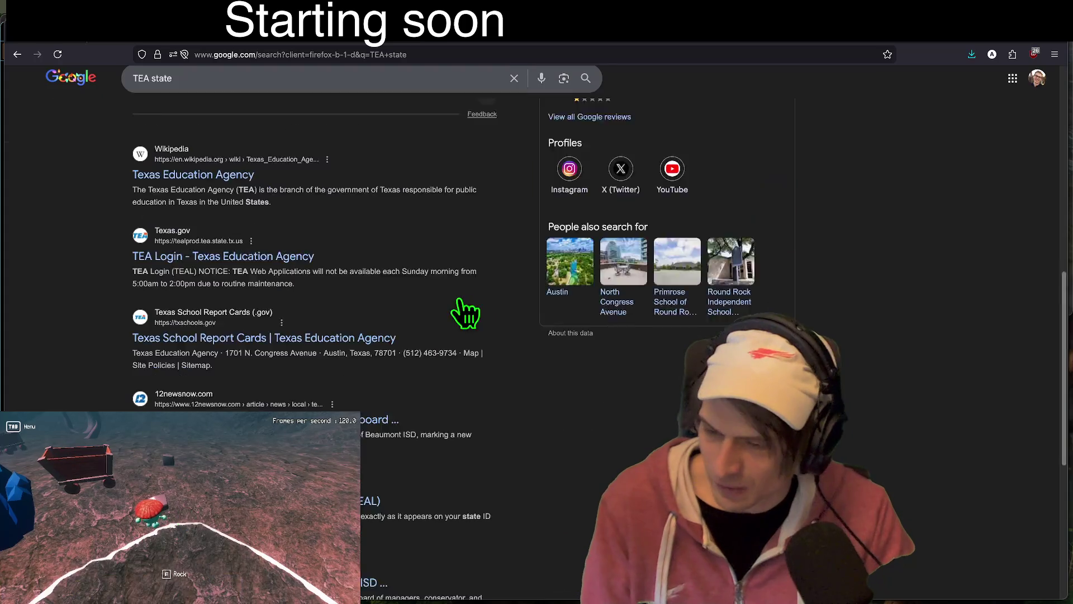
pyautogui.scroll(-6, 755, 386)
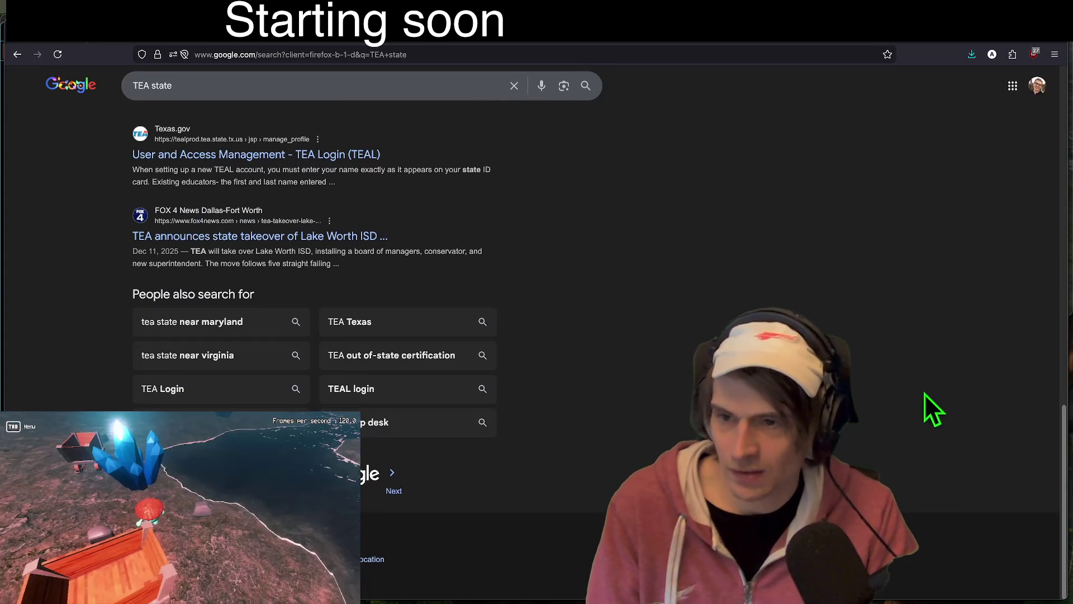
pyautogui.scroll(8, 895, 414)
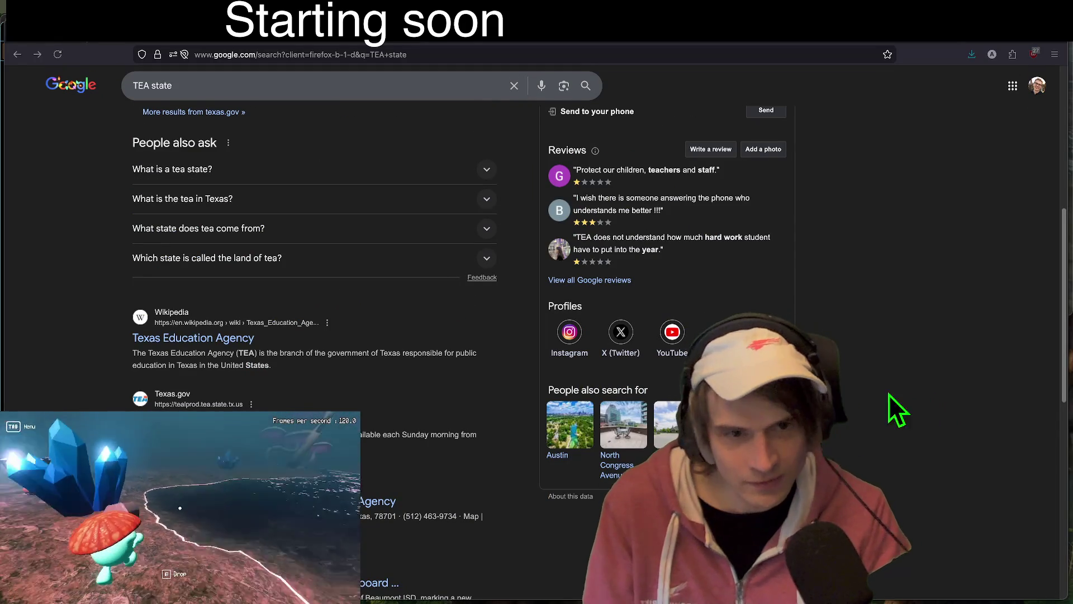
pyautogui.press('super+Left')
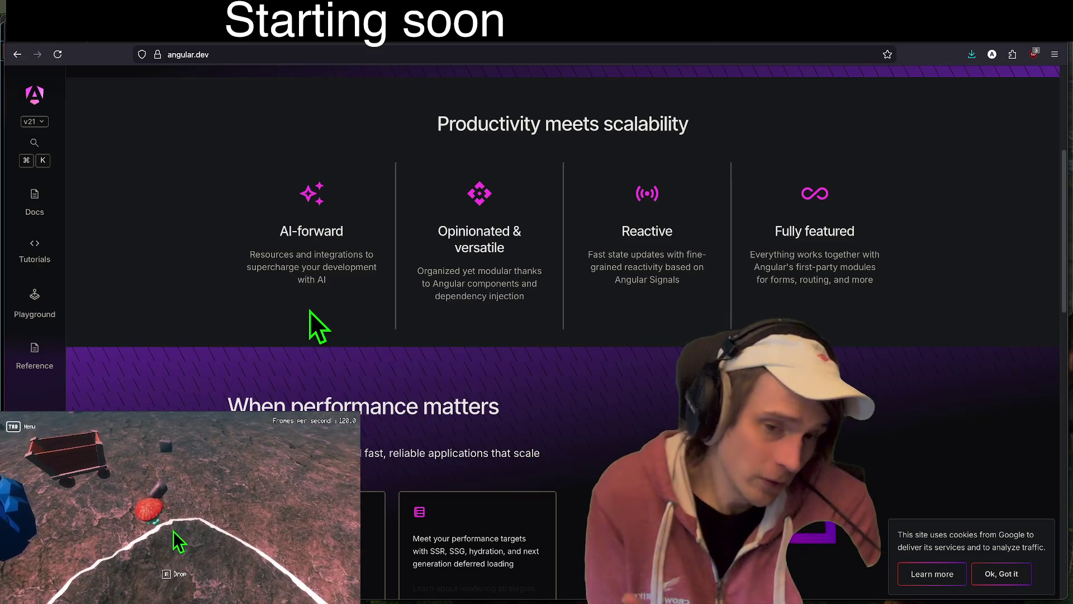
pyautogui.press('super+t')
# Step: Search Google for 'mdn' and open the MDN Web Docs homepage
pyautogui.write('mad')
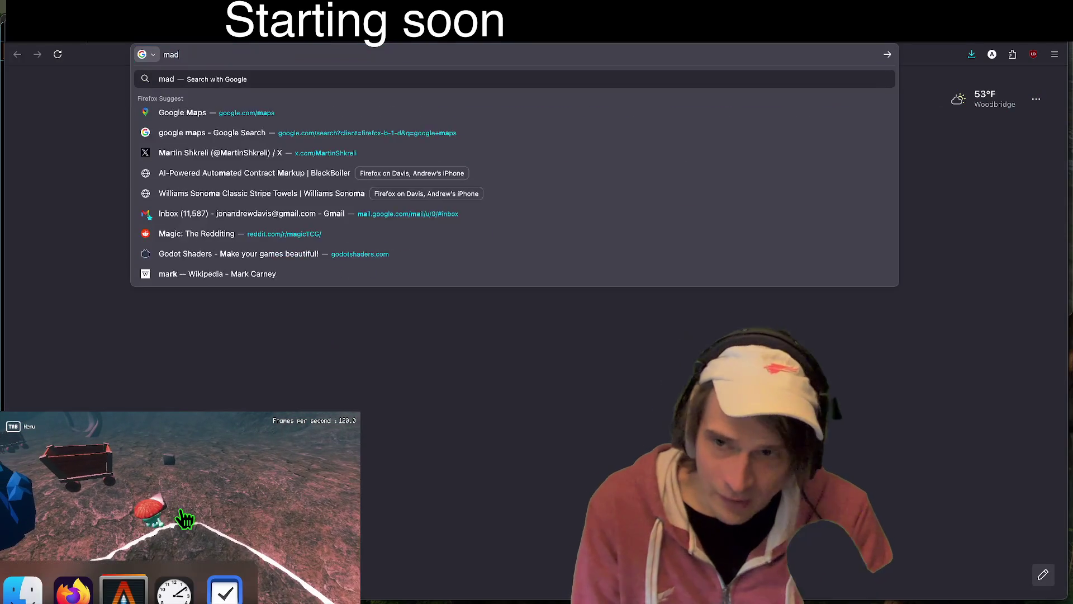
pyautogui.write('n')
pyautogui.press('Return')
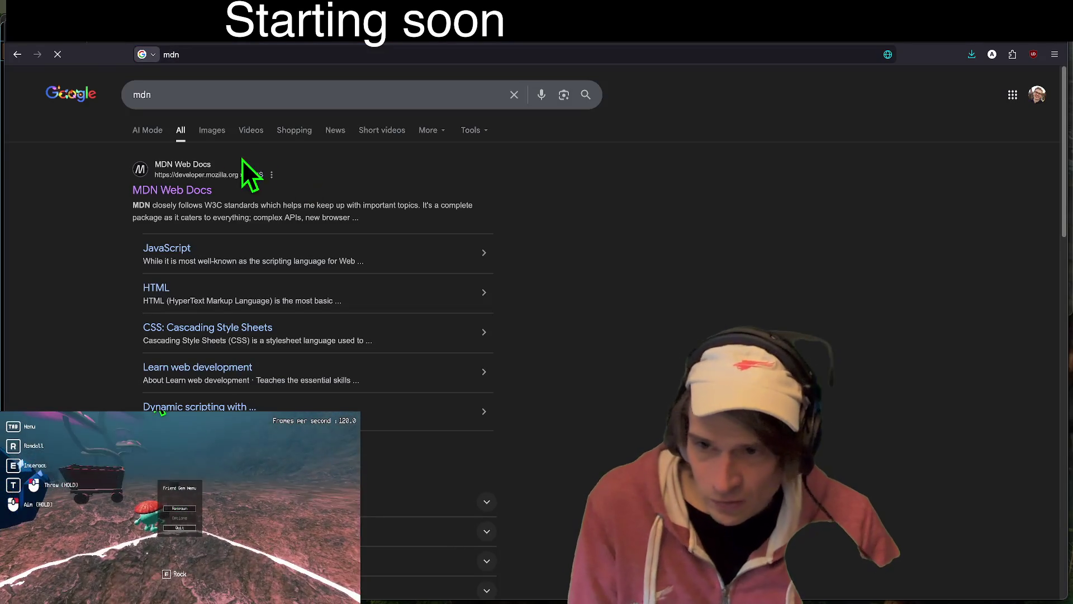
pyautogui.click(199, 187)
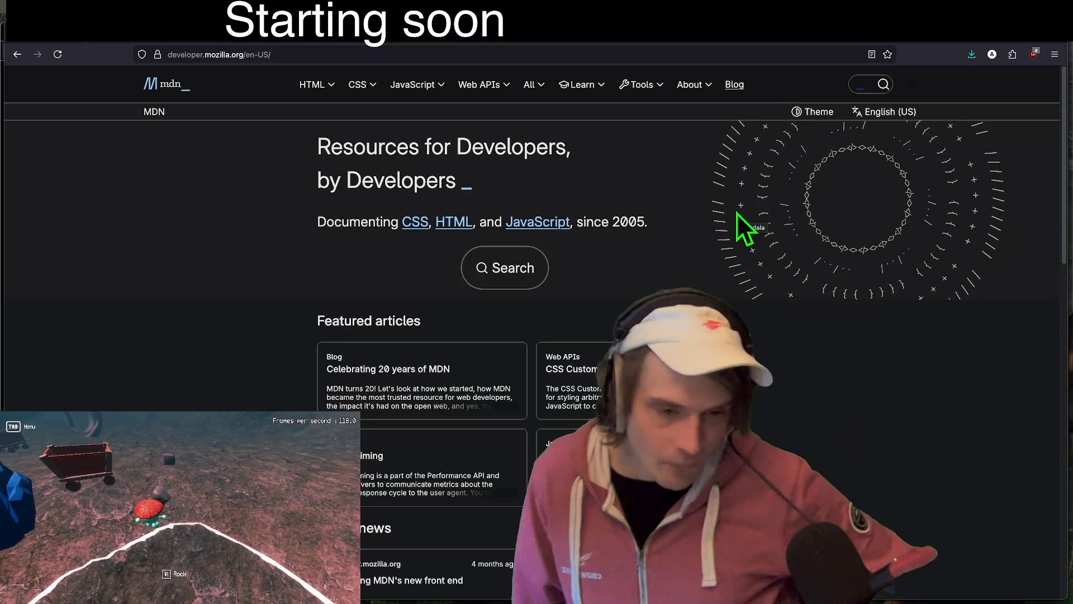
# Step: Select the MDN tagline text and the 'Resources for Developers' heading
pyautogui.moveTo(741, 229); pyautogui.dragTo(694, 167)
pyautogui.rightClick(695, 167)
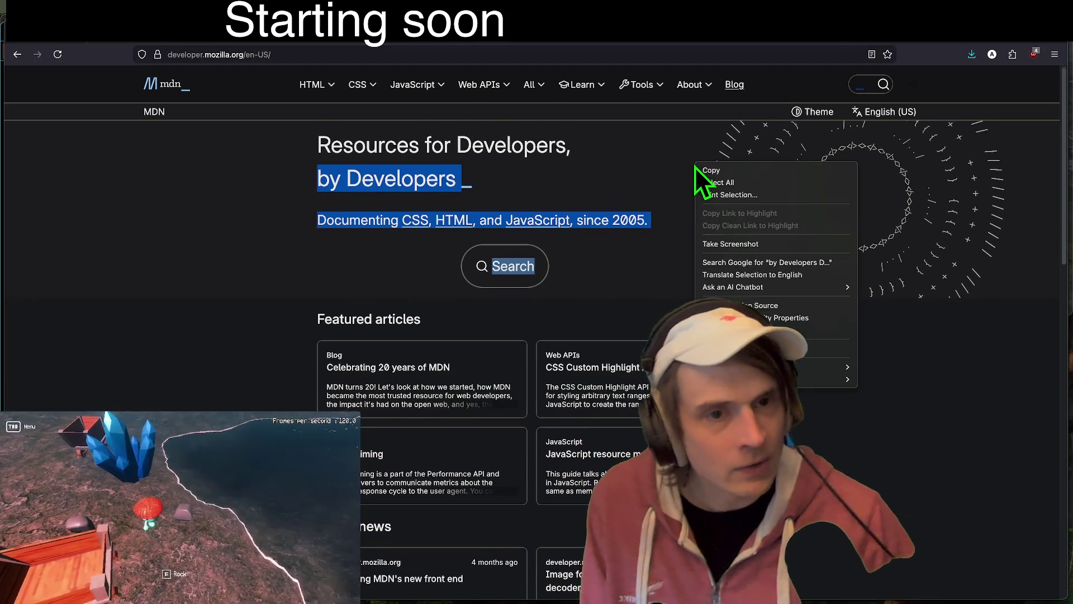
pyautogui.press('Escape')
pyautogui.tripleClick(611, 147)
pyautogui.moveTo(606, 149); pyautogui.dragTo(538, 185)
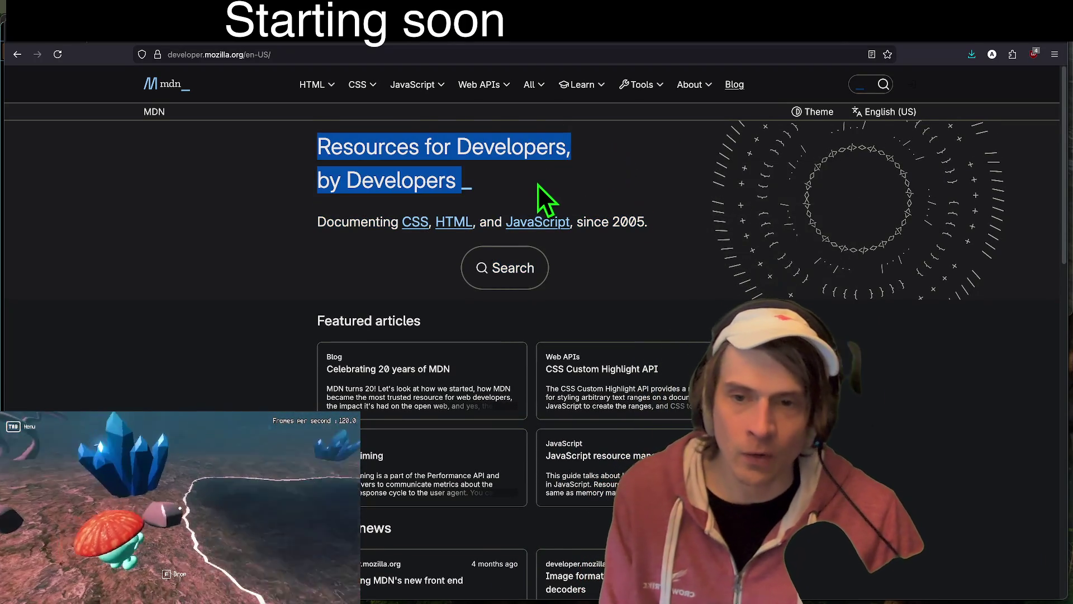